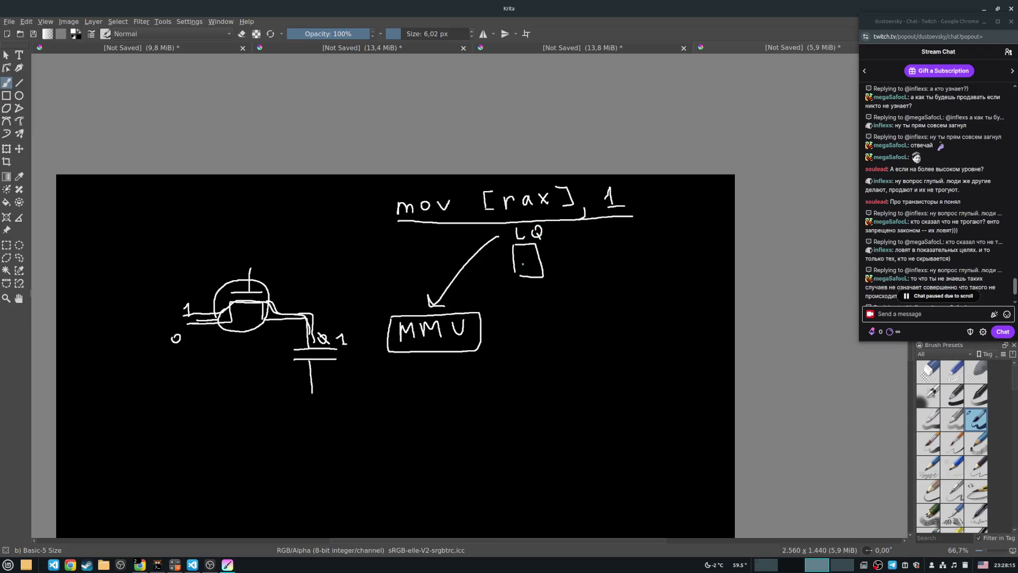
Step: Add a line inside the LQ square, connect it to MMU, and draw an arrow down
mouse_move(514, 271)
left_mouse_down()
mouse_move(539, 271)
mouse_move(529, 247)
left_mouse_up()
left_click_drag(527, 274, 472, 309)
mouse_move(436, 357)
left_mouse_down()
mouse_move(435, 395)
mouse_move(457, 391)
left_mouse_up()
Step: Write L1D$ below the arrow, box it, and check the newest chat messages
mouse_move(399, 408)
left_mouse_down()
mouse_move(400, 431)
mouse_move(495, 430)
left_mouse_up()
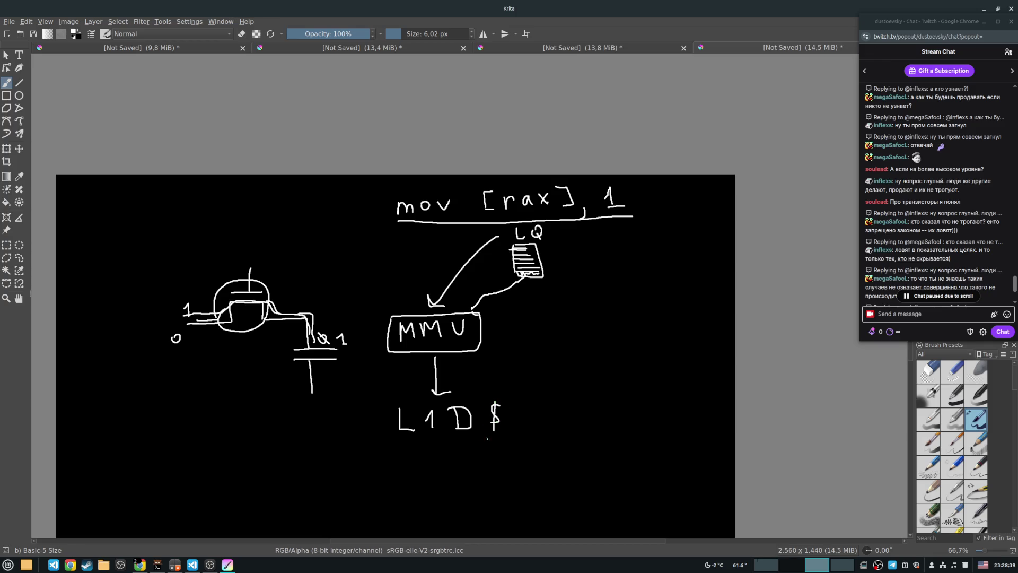
mouse_move(382, 409)
left_mouse_down()
mouse_move(383, 441)
mouse_move(511, 395)
mouse_move(392, 442)
mouse_move(382, 440)
mouse_move(381, 410)
left_mouse_up()
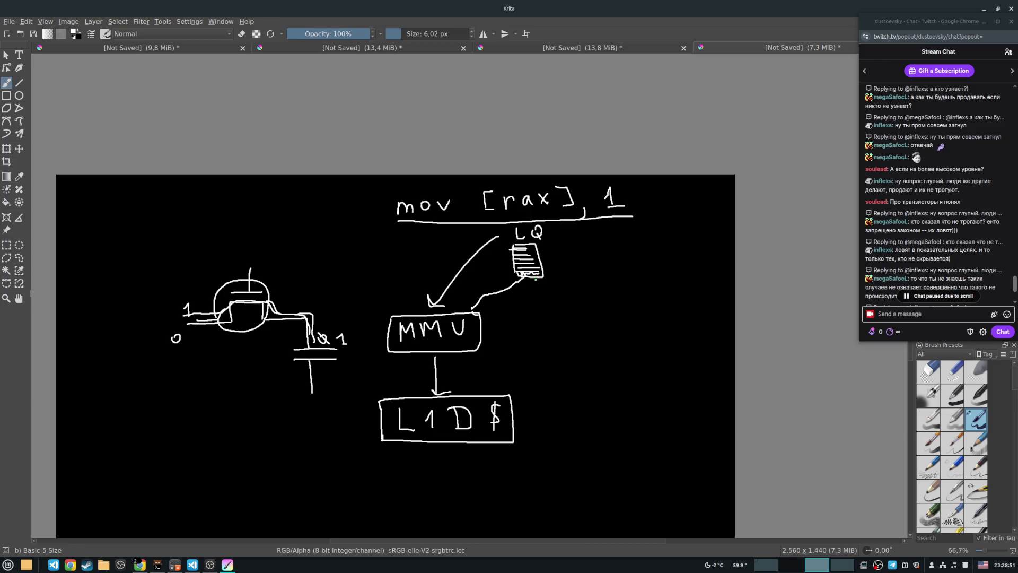
left_click(937, 296)
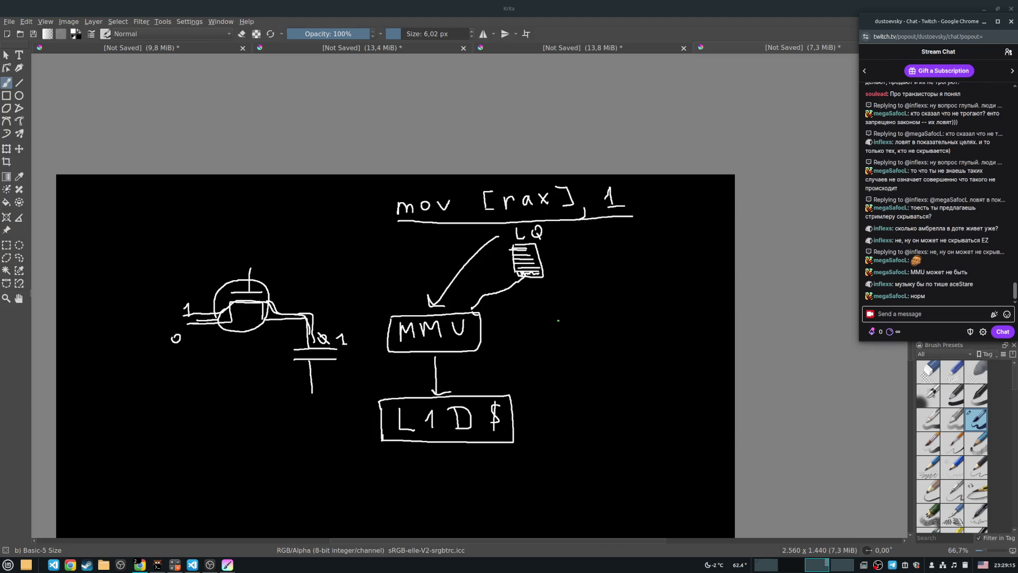
Step: Shift the drawing up-right and brush an arrowhead where the LQ line meets MMU
left_click_drag(540, 340, 571, 288)
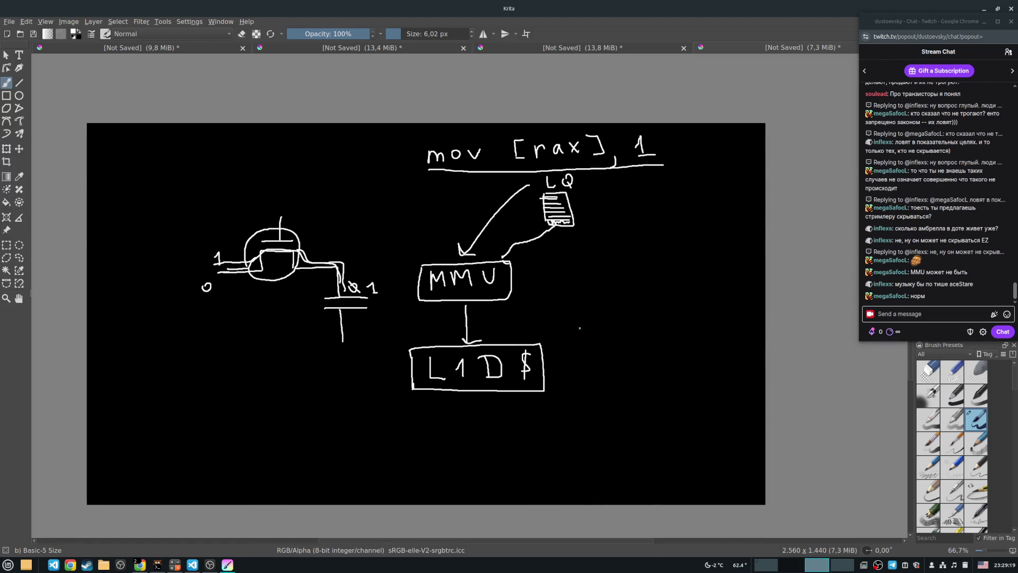
left_click_drag(502, 246, 517, 260)
scroll(579, 367, "down", 2)
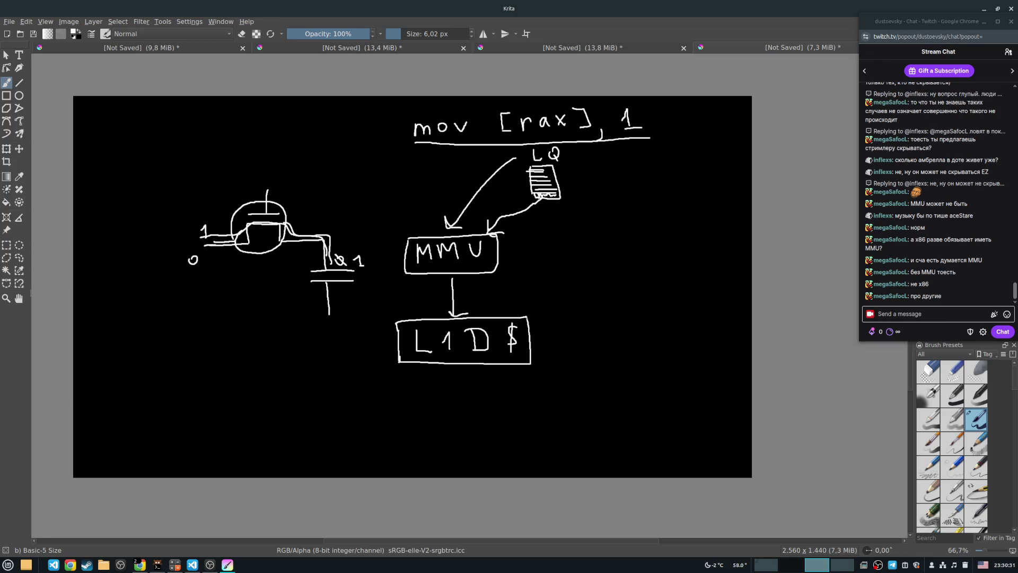
Step: Draw two diverging lines from L1D$ and a tall table outline to their right
left_click_drag(545, 330, 590, 296)
left_click_drag(546, 340, 606, 372)
left_click_drag(610, 262, 626, 387)
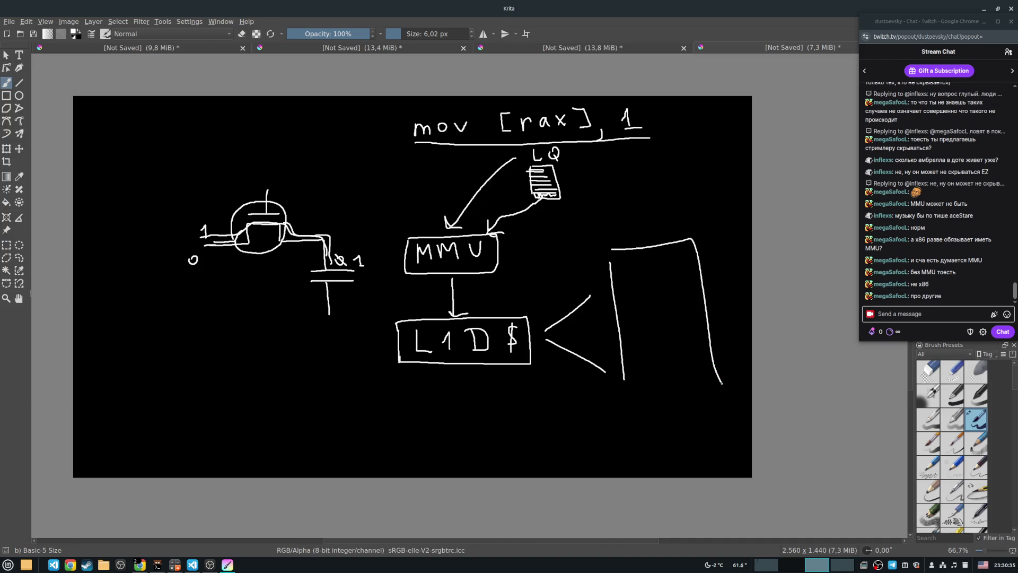
left_click_drag(608, 251, 610, 261)
Step: Add row lines to the table, write 64Б beside it, and mark its left edge
left_click_drag(614, 280, 689, 278)
mouse_move(621, 294)
left_mouse_down()
mouse_move(708, 289)
mouse_move(707, 300)
left_mouse_up()
left_click_drag(623, 321, 694, 317)
left_click_drag(722, 283, 747, 291)
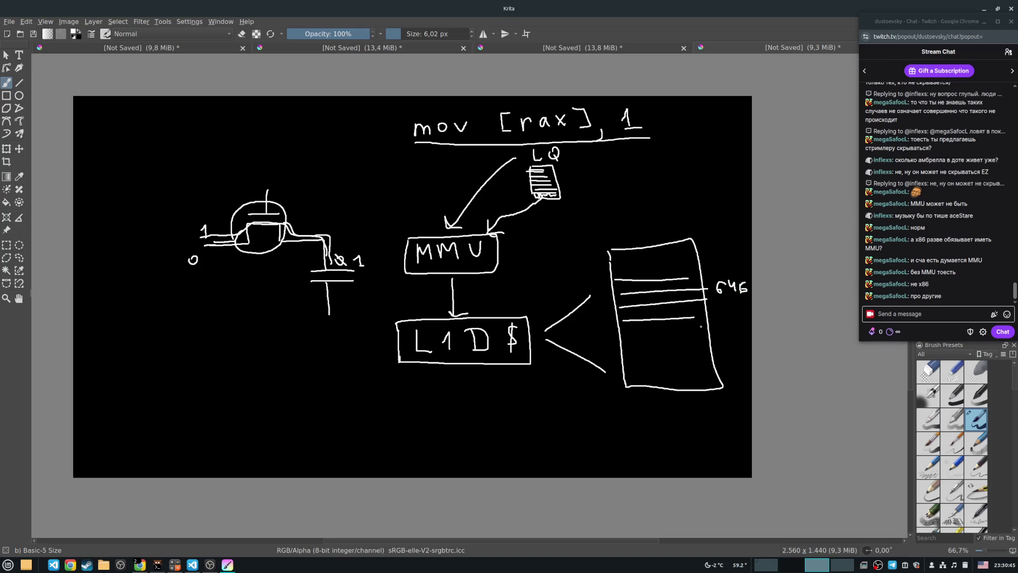
mouse_move(625, 330)
left_mouse_down()
mouse_move(714, 325)
mouse_move(705, 340)
left_mouse_up()
mouse_move(602, 275)
left_mouse_down()
mouse_move(692, 270)
mouse_move(684, 348)
mouse_move(615, 318)
mouse_move(613, 277)
left_mouse_up()
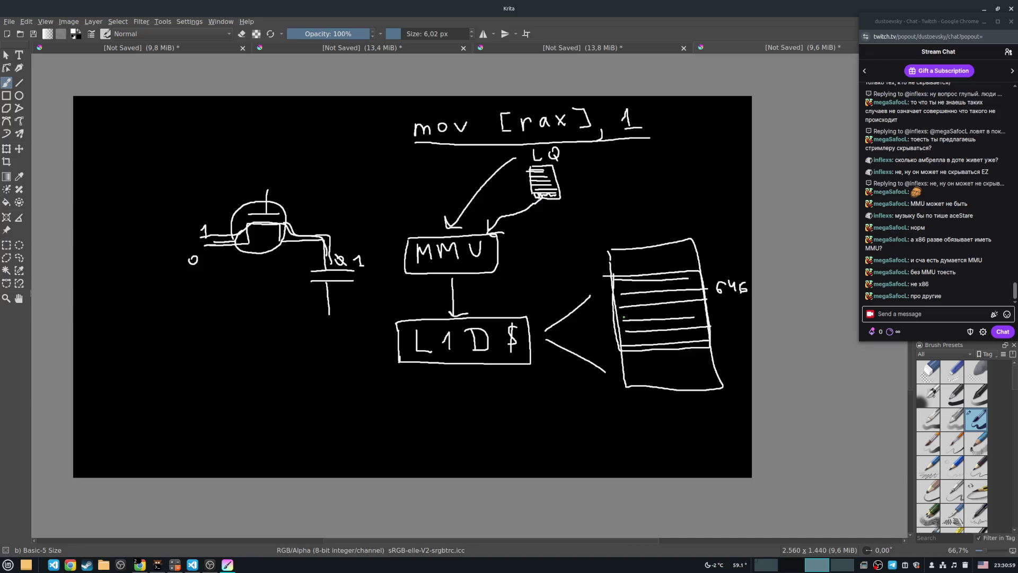
left_click_drag(604, 308, 610, 320)
Step: Draw a large box at the lower left and label it RAM, undoing a miswritten stroke
left_click_drag(139, 331, 142, 454)
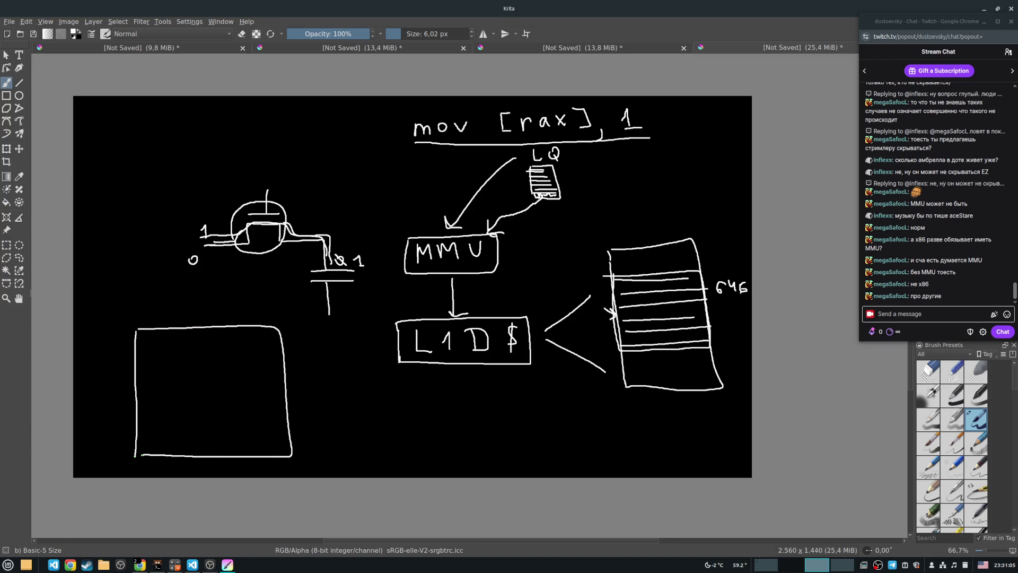
mouse_move(147, 294)
left_mouse_down()
mouse_move(154, 314)
mouse_move(189, 317)
mouse_move(208, 305)
left_mouse_up()
key("ctrl+z")
key("ctrl+z")
key("ctrl+z")
mouse_move(215, 315)
left_mouse_down()
mouse_move(216, 297)
mouse_move(234, 314)
left_mouse_up()
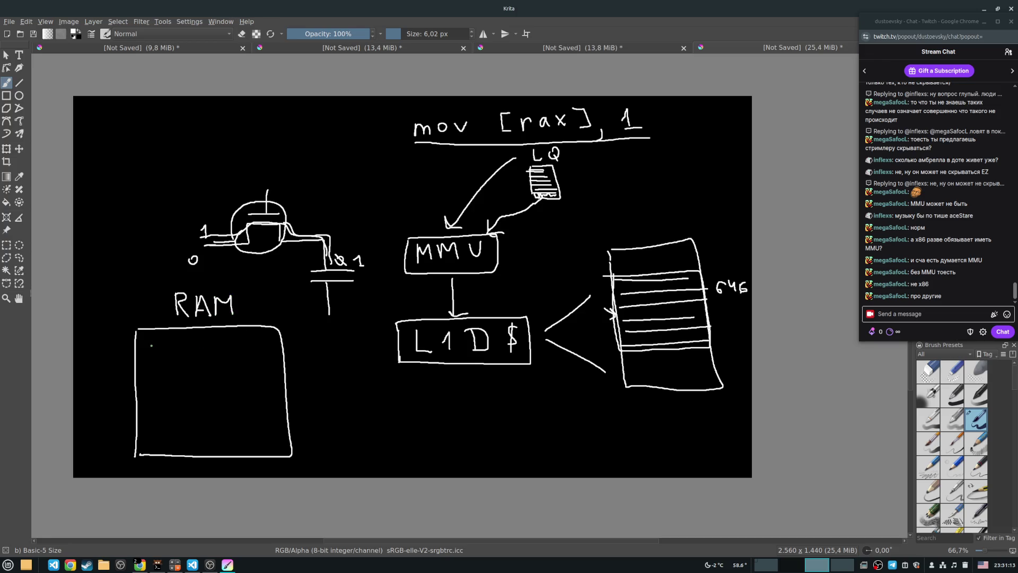
Step: Divide the RAM box into two columns and fill it with row lines
left_click_drag(138, 342, 279, 341)
left_click_drag(212, 328, 213, 341)
left_click_drag(132, 354, 290, 354)
left_click_drag(211, 336, 217, 456)
mouse_move(132, 371)
left_mouse_down()
mouse_move(272, 370)
mouse_move(294, 387)
left_mouse_up()
mouse_move(131, 398)
left_mouse_down()
mouse_move(273, 398)
mouse_move(277, 412)
left_mouse_up()
mouse_move(140, 427)
left_mouse_down()
mouse_move(270, 427)
mouse_move(288, 440)
left_mouse_up()
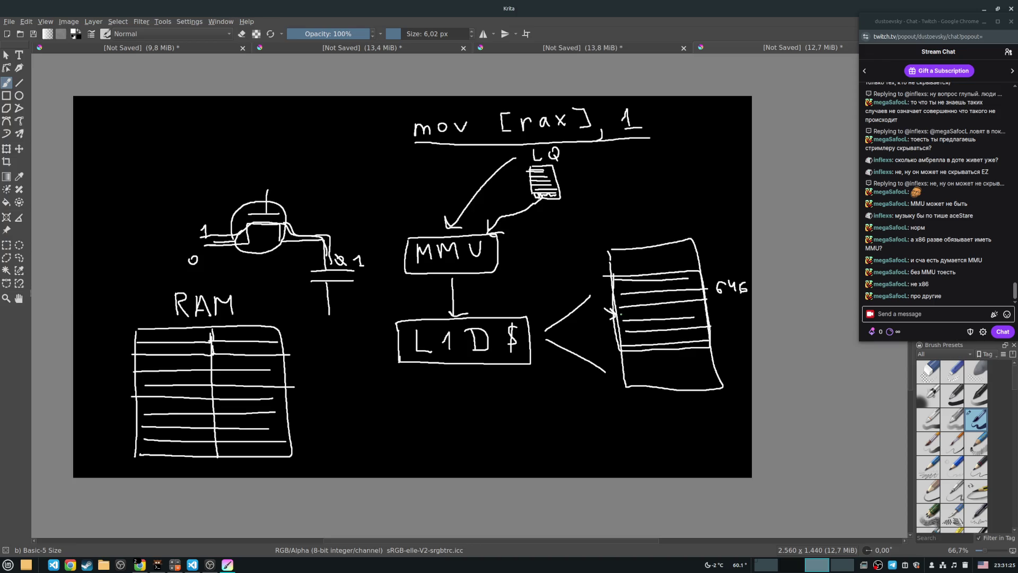
Step: Draw a curve from the 64Б table to RAM, link MMU to it, and bracket a row
mouse_move(619, 315)
left_mouse_down()
mouse_move(576, 361)
mouse_move(373, 409)
mouse_move(278, 375)
mouse_move(290, 384)
left_mouse_up()
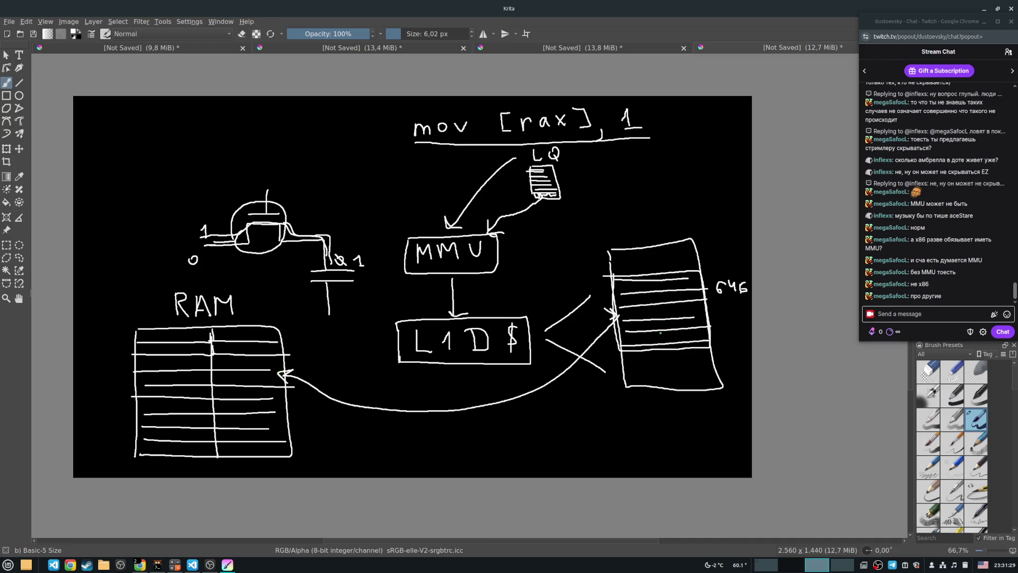
mouse_move(598, 318)
left_mouse_down()
mouse_move(616, 317)
mouse_move(617, 338)
left_mouse_up()
left_click_drag(504, 261, 615, 312)
mouse_move(705, 299)
left_mouse_down()
mouse_move(735, 299)
mouse_move(742, 312)
mouse_move(709, 315)
left_mouse_up()
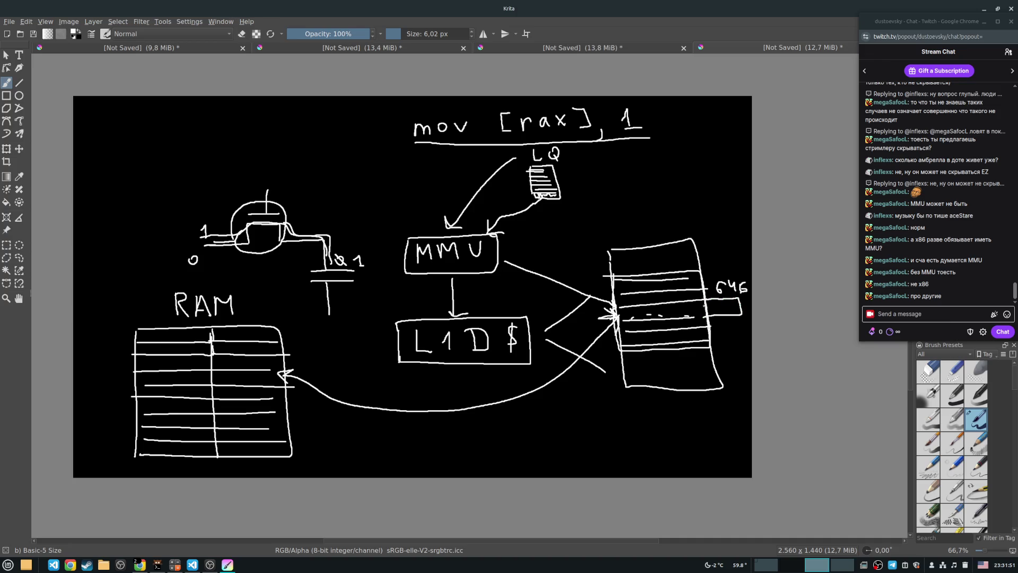
left_click_drag(697, 319, 709, 318)
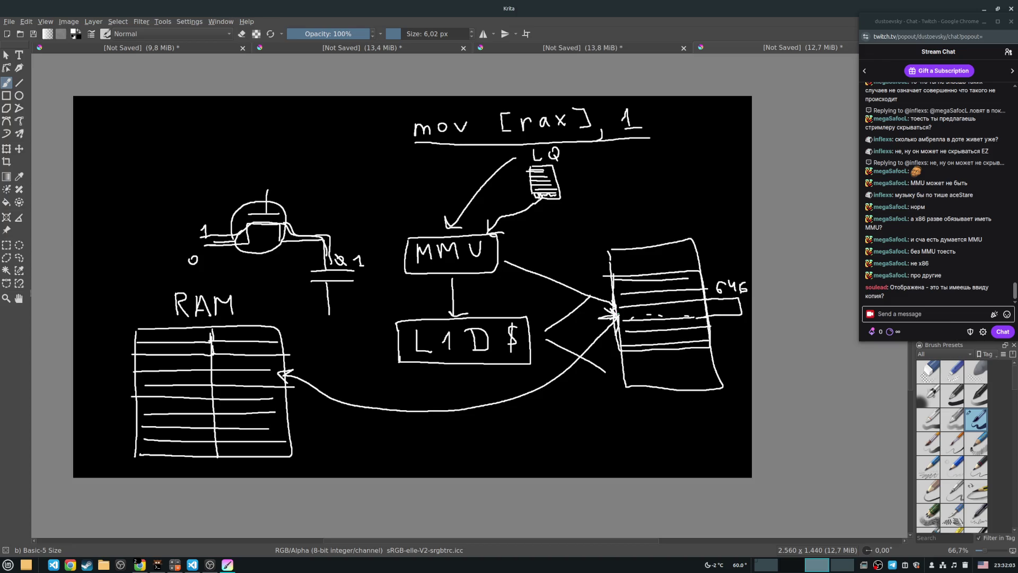
Step: Circle a RAM cell, point an arrow labelled rax into it, and add a second MMU–LQ connector
left_click_drag(280, 370, 282, 375)
left_click_drag(324, 352, 287, 374)
left_click_drag(307, 373, 286, 376)
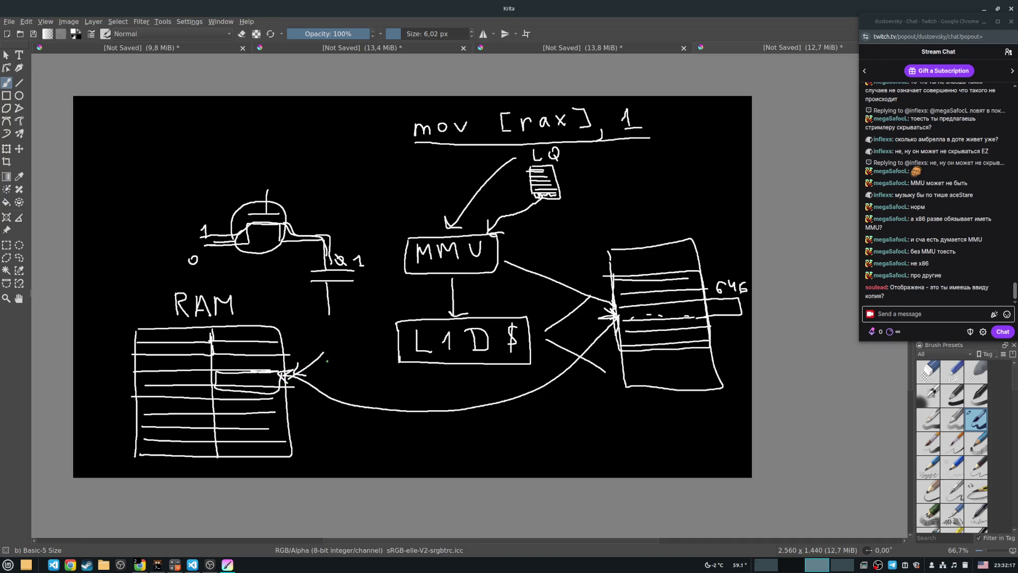
mouse_move(324, 333)
left_mouse_down()
mouse_move(325, 345)
mouse_move(335, 334)
mouse_move(355, 343)
left_mouse_up()
mouse_move(358, 330)
left_mouse_down()
mouse_move(367, 342)
mouse_move(358, 342)
left_mouse_up()
left_click_drag(468, 234, 532, 197)
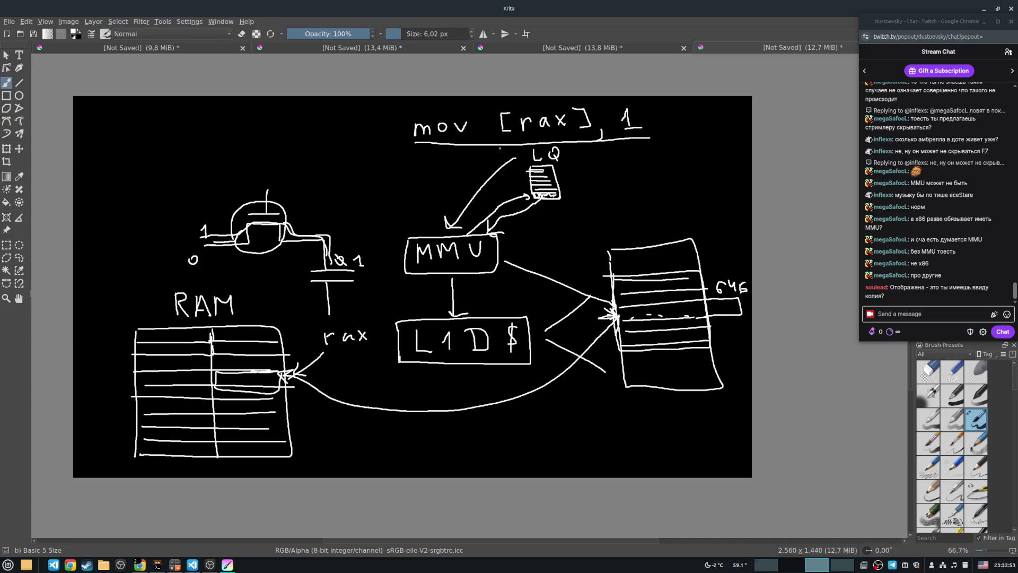
Step: Try a dashed line beside LQ, then undo it
mouse_move(505, 181)
left_mouse_down()
mouse_move(542, 213)
mouse_move(578, 212)
left_mouse_up()
left_click_drag(601, 178, 601, 192)
left_click_drag(599, 146, 602, 157)
key("ctrl+z")
Step: Outline a row in the right table, arrow MMU into it, and curve back toward RAM
left_click_drag(617, 307, 627, 319)
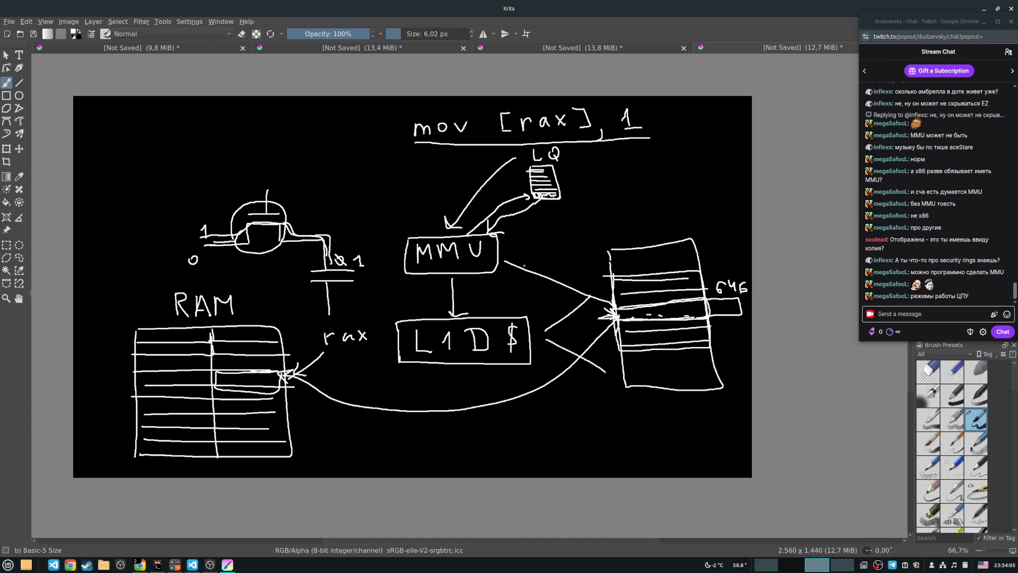
left_click_drag(505, 251, 605, 270)
mouse_move(609, 265)
left_mouse_down()
mouse_move(551, 367)
mouse_move(399, 436)
mouse_move(296, 435)
left_mouse_up()
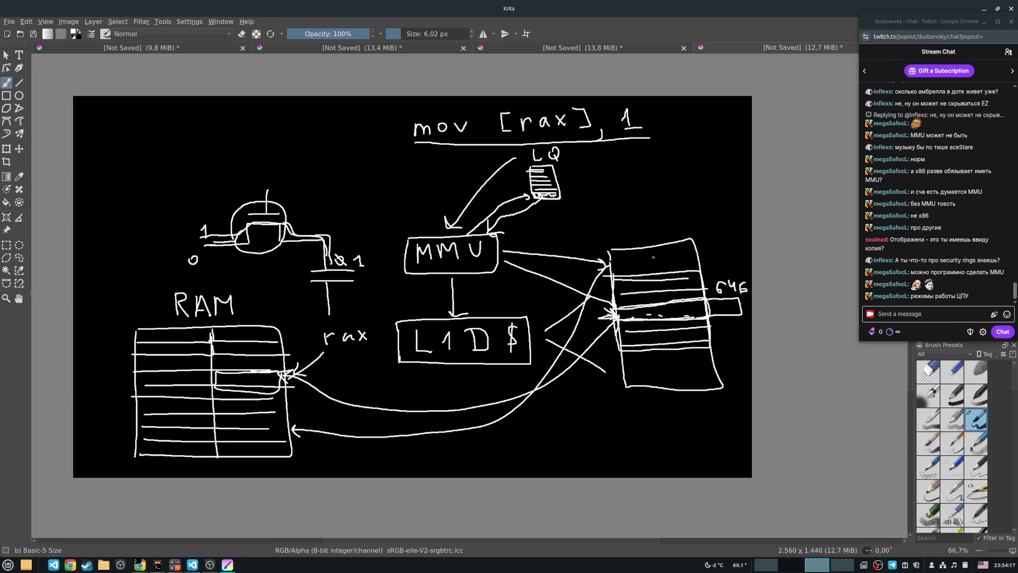
Step: Finish the return arrow into RAM and draw a strip under L1D$, redoing the first attempt
left_click_drag(272, 429, 300, 437)
mouse_move(418, 384)
left_mouse_down()
mouse_move(421, 399)
mouse_move(417, 386)
left_mouse_up()
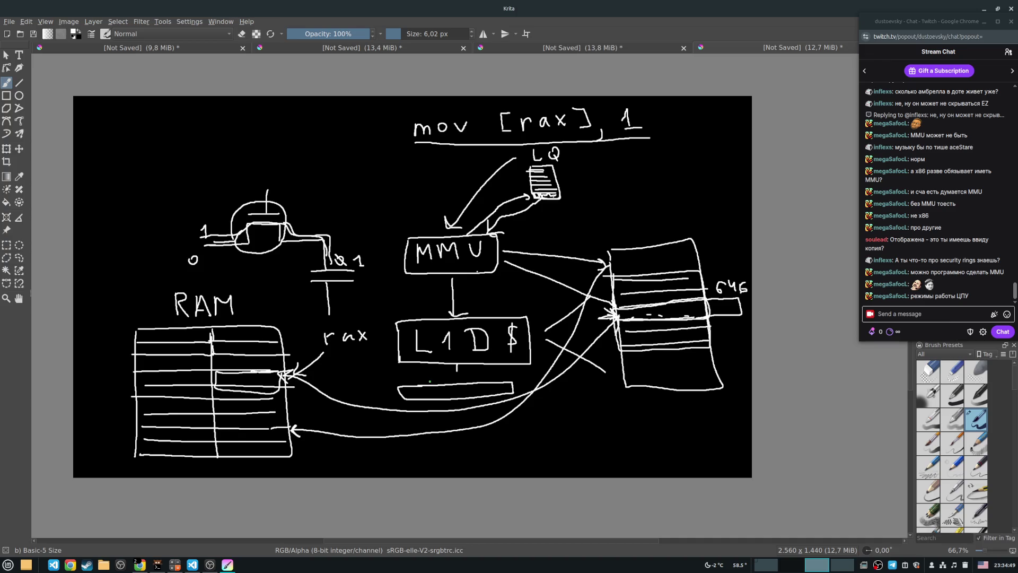
key("ctrl+z")
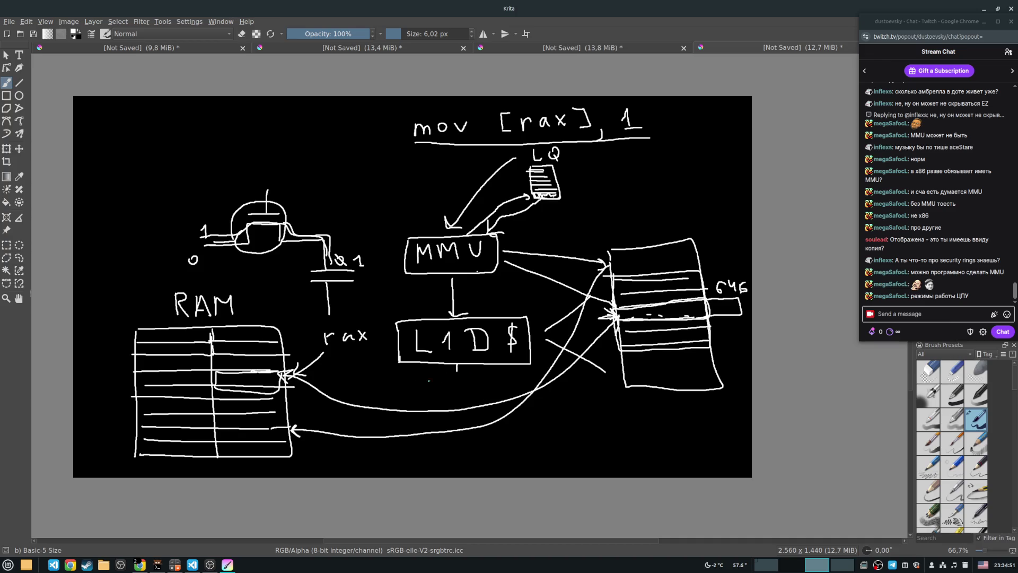
left_click_drag(416, 380, 463, 378)
mouse_move(524, 374)
left_mouse_down()
mouse_move(400, 393)
mouse_move(416, 380)
mouse_move(423, 394)
mouse_move(507, 382)
left_mouse_up()
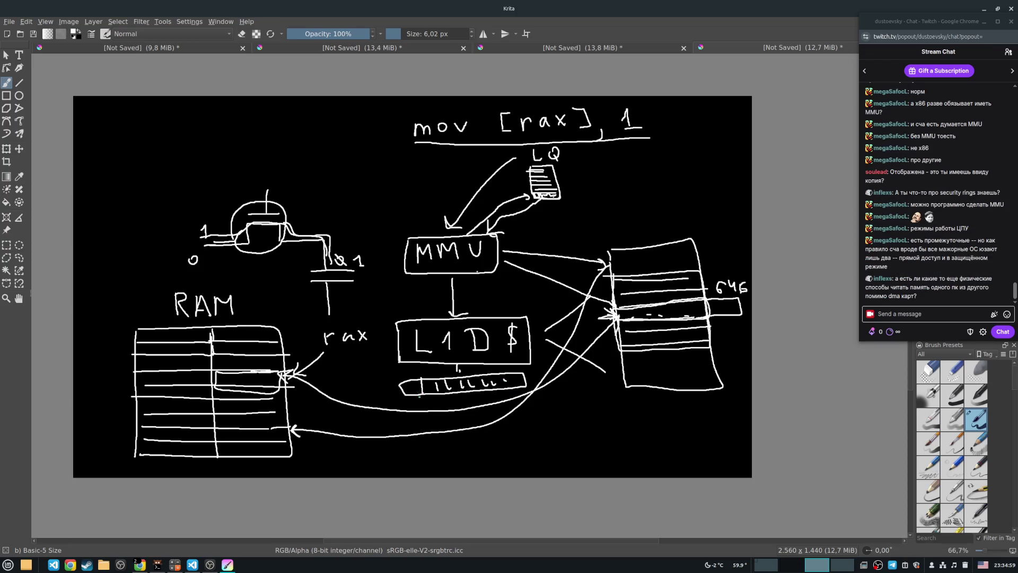
mouse_move(416, 395)
left_mouse_down()
mouse_move(425, 423)
mouse_move(524, 419)
mouse_move(531, 452)
mouse_move(416, 425)
left_mouse_up()
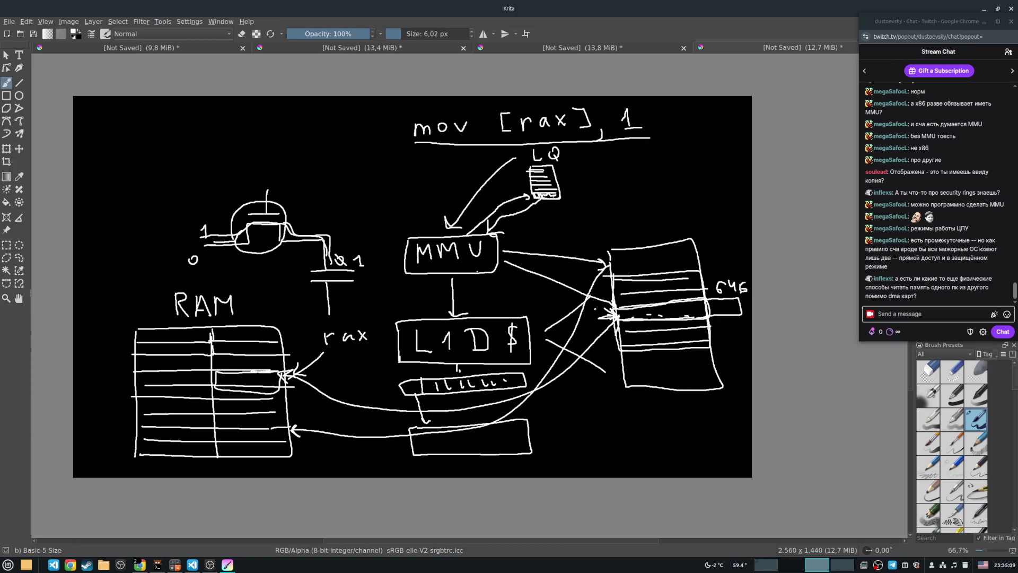
Step: Add an arrowhead into the strip and mark off a small cell at its left end
left_click_drag(454, 373, 461, 372)
left_click_drag(414, 379, 414, 393)
mouse_move(405, 391)
left_mouse_down()
mouse_move(422, 391)
mouse_move(429, 419)
left_mouse_up()
Step: Label the lower box L2, add two row lines, and arrow it to a new L3 box
mouse_move(547, 423)
left_mouse_down()
mouse_move(566, 442)
mouse_move(589, 442)
left_mouse_up()
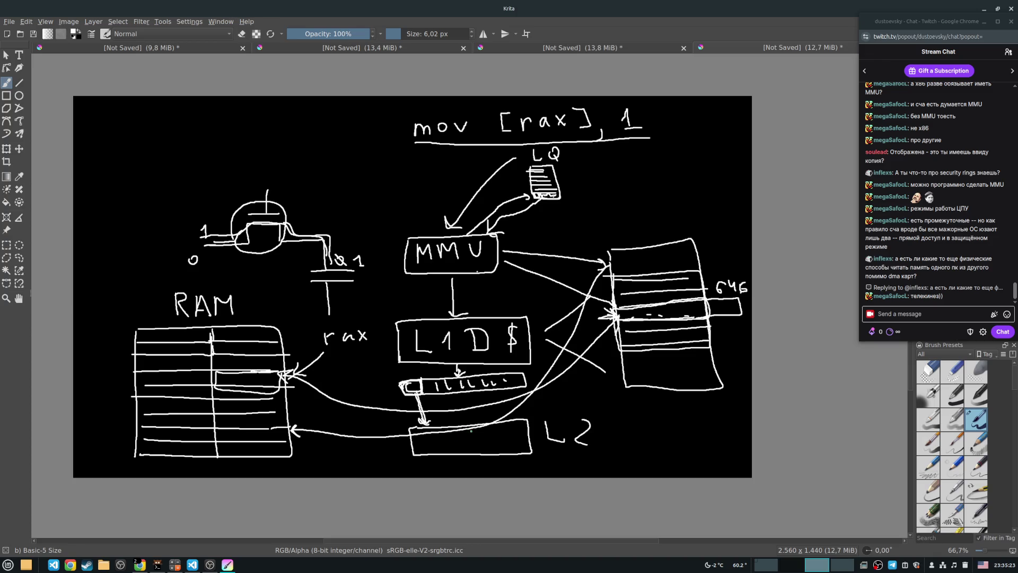
left_click_drag(417, 437, 519, 435)
left_click_drag(418, 446, 517, 444)
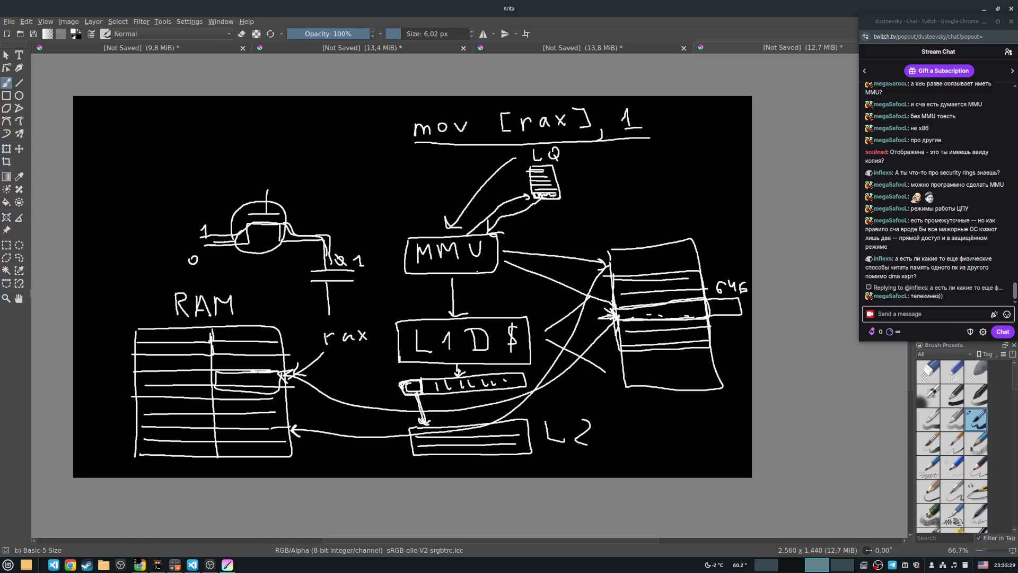
left_click_drag(518, 455, 616, 451)
mouse_move(654, 411)
left_mouse_down()
mouse_move(669, 433)
mouse_move(690, 435)
left_mouse_up()
mouse_move(631, 460)
left_mouse_down()
mouse_move(730, 435)
mouse_move(633, 467)
mouse_move(719, 448)
mouse_move(728, 461)
left_mouse_up()
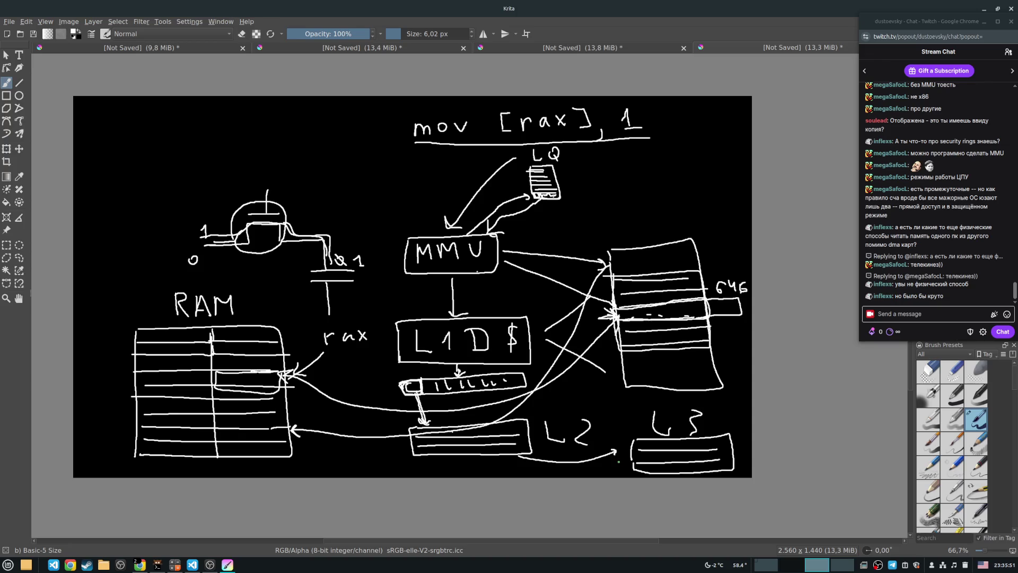
Step: Curve an arrow from L3 up to the top right, draw a long RAM bar, and add marks
left_click_drag(717, 434, 688, 197)
mouse_move(615, 159)
left_mouse_down()
mouse_move(622, 175)
mouse_move(667, 169)
mouse_move(672, 149)
mouse_move(689, 168)
left_mouse_up()
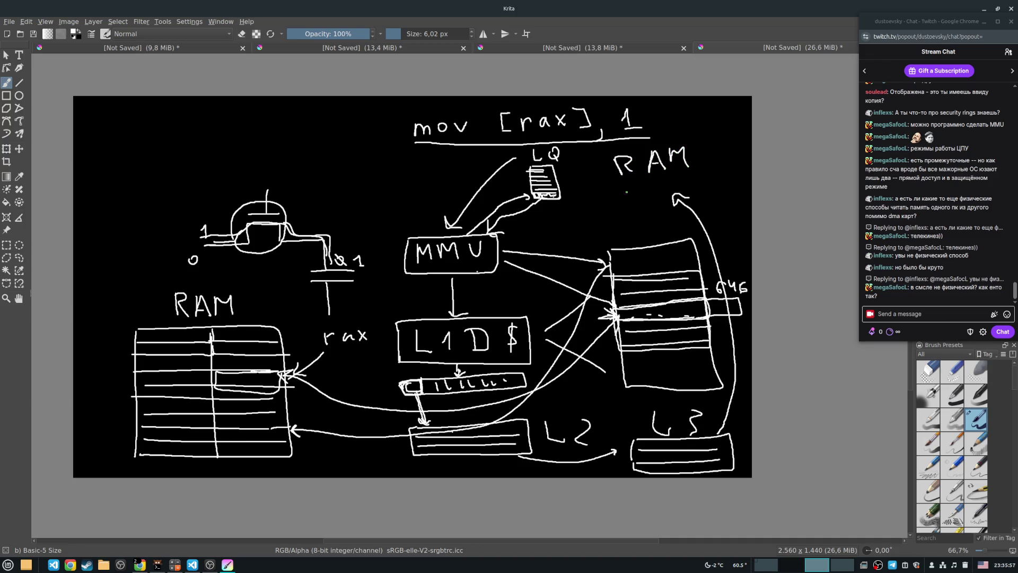
mouse_move(591, 184)
left_mouse_down()
mouse_move(740, 167)
mouse_move(584, 194)
mouse_move(733, 171)
left_mouse_up()
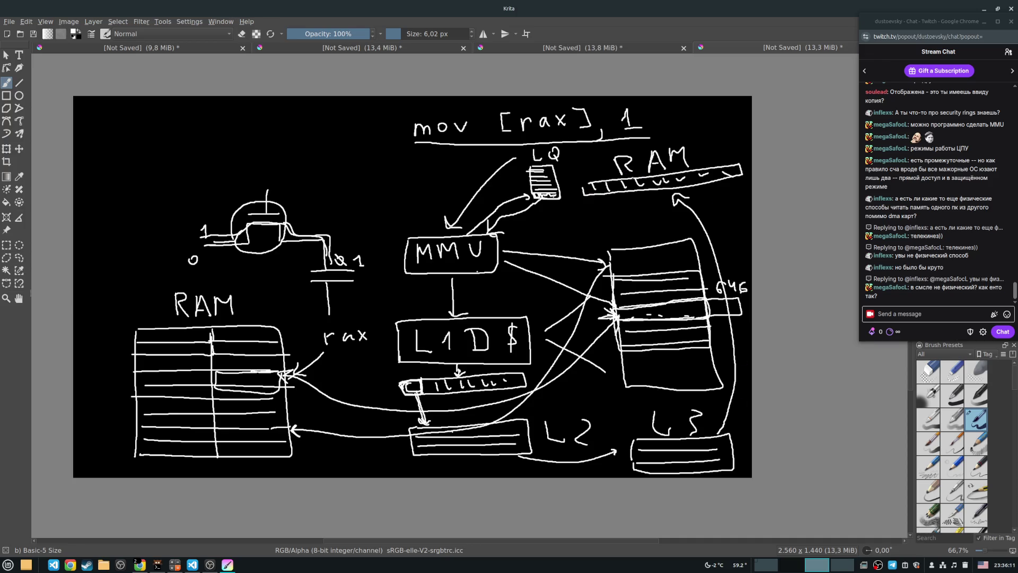
left_click_drag(665, 191, 531, 413)
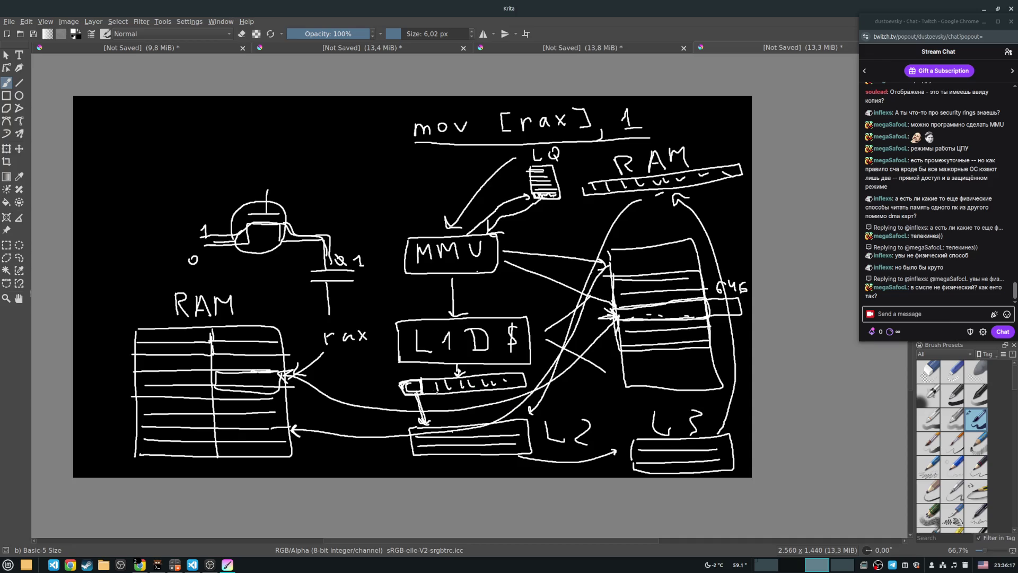
left_click_drag(412, 386, 417, 381)
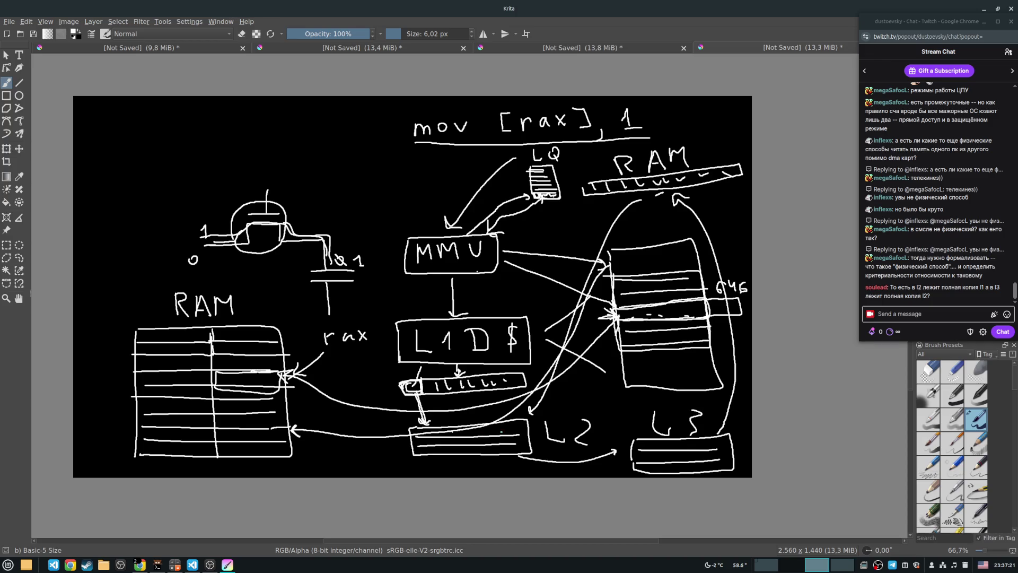
Step: Draw an arrow from the right end of the L2 box into the L3 box
left_click_drag(519, 428, 639, 432)
Step: Draw a vertical line down to L2's small box, then write 10 in the right RAM box and strike it out
mouse_move(504, 424)
left_mouse_down()
mouse_move(508, 434)
mouse_move(515, 426)
left_mouse_up()
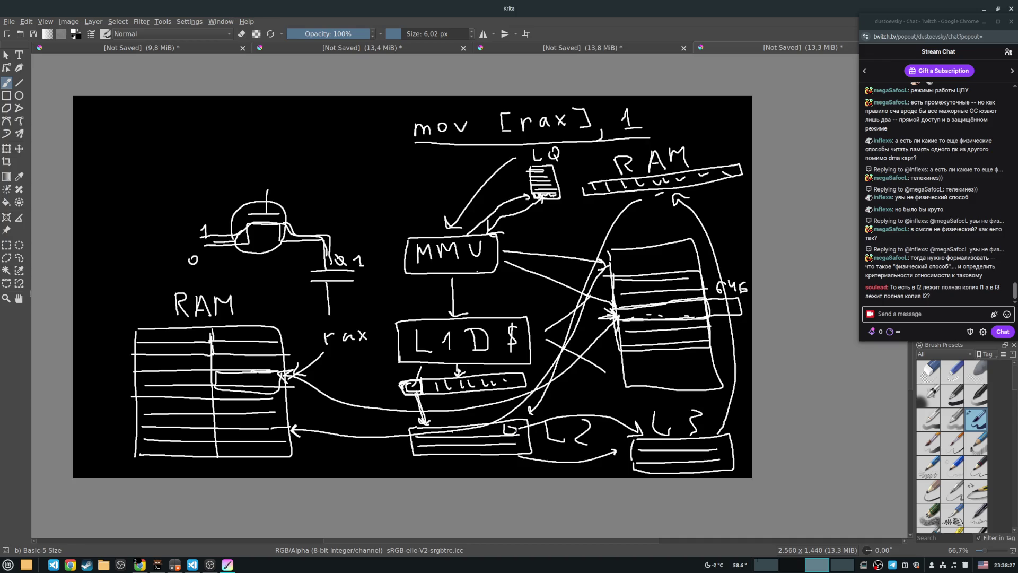
left_click_drag(510, 431, 504, 394)
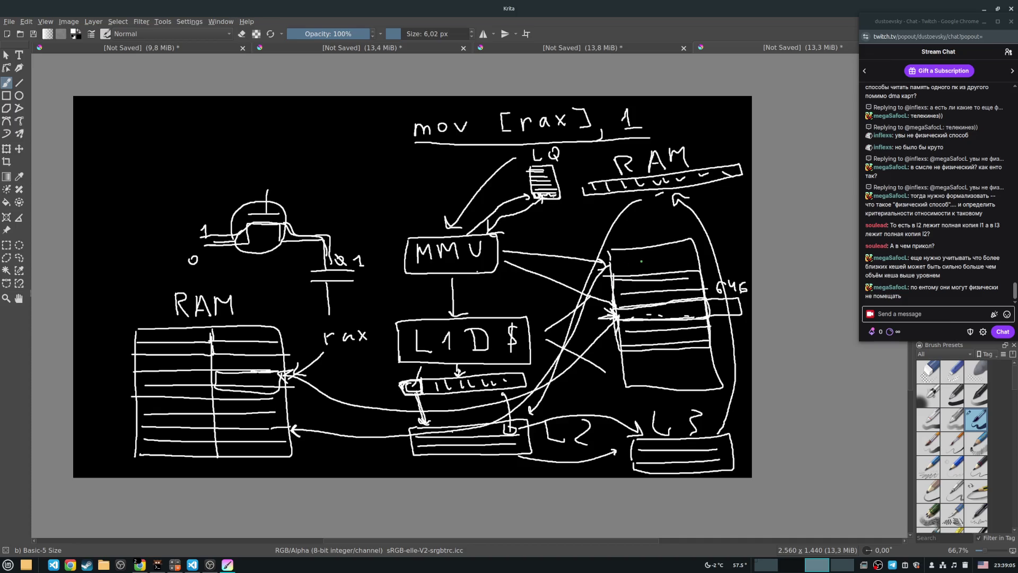
left_click_drag(645, 259, 648, 265)
left_click_drag(664, 256, 663, 257)
left_click_drag(640, 261, 702, 265)
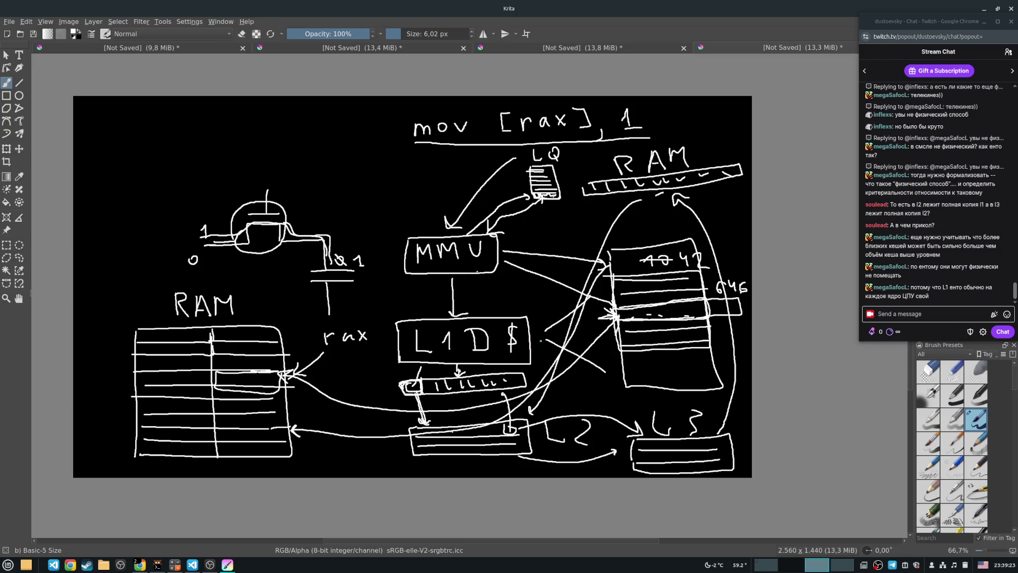
Step: Draw a curved arrow from L1D$ down to L2, scribble over the struck-out 10, and start a shape above the transistor
mouse_move(534, 337)
left_mouse_down()
mouse_move(533, 411)
mouse_move(550, 419)
left_mouse_up()
left_click_drag(647, 268, 661, 260)
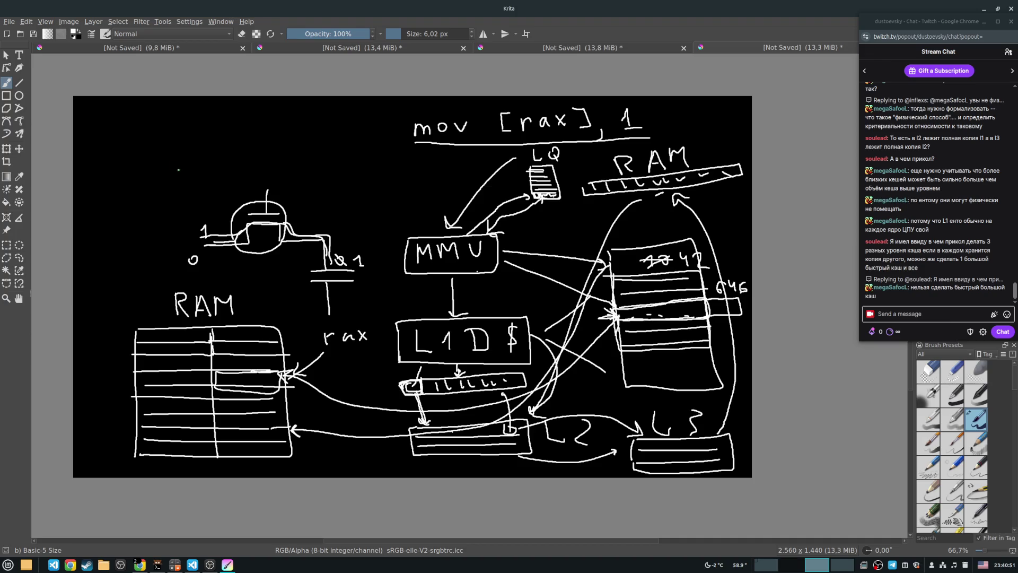
mouse_move(190, 152)
left_mouse_down()
mouse_move(190, 163)
mouse_move(227, 167)
mouse_move(224, 142)
mouse_move(261, 156)
mouse_move(256, 163)
left_mouse_up()
Step: Turn the parallelogram above the transistor into a 3D box with lower edges, vertical edges and a lid
left_click_drag(261, 155, 261, 166)
mouse_move(190, 163)
left_mouse_down()
mouse_move(222, 178)
mouse_move(264, 167)
left_mouse_up()
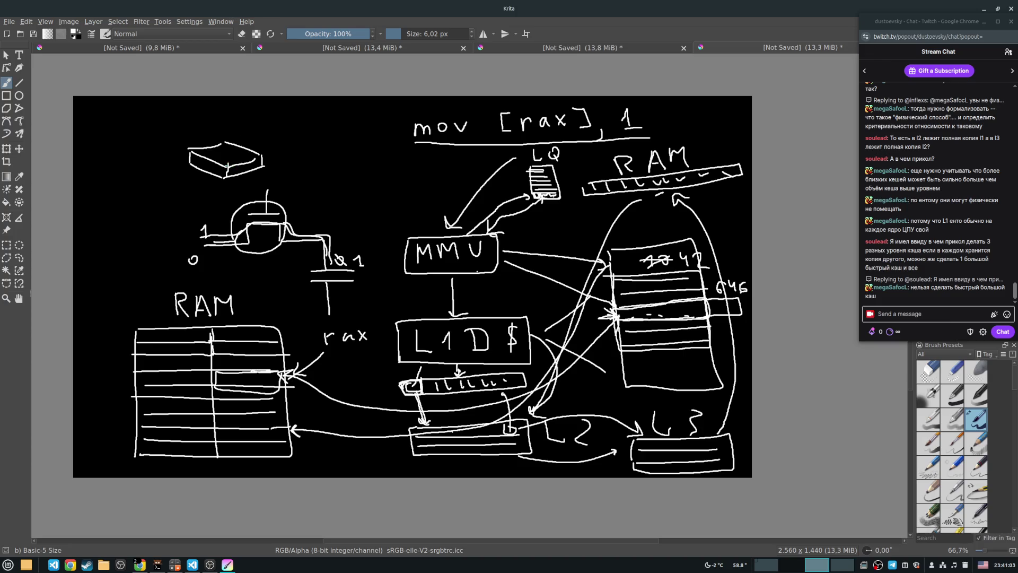
left_click_drag(229, 165, 229, 122)
mouse_move(194, 152)
left_mouse_down()
mouse_move(217, 122)
mouse_move(229, 129)
mouse_move(230, 154)
mouse_move(219, 140)
mouse_move(246, 112)
mouse_move(230, 129)
mouse_move(265, 153)
mouse_move(253, 131)
mouse_move(264, 154)
left_mouse_up()
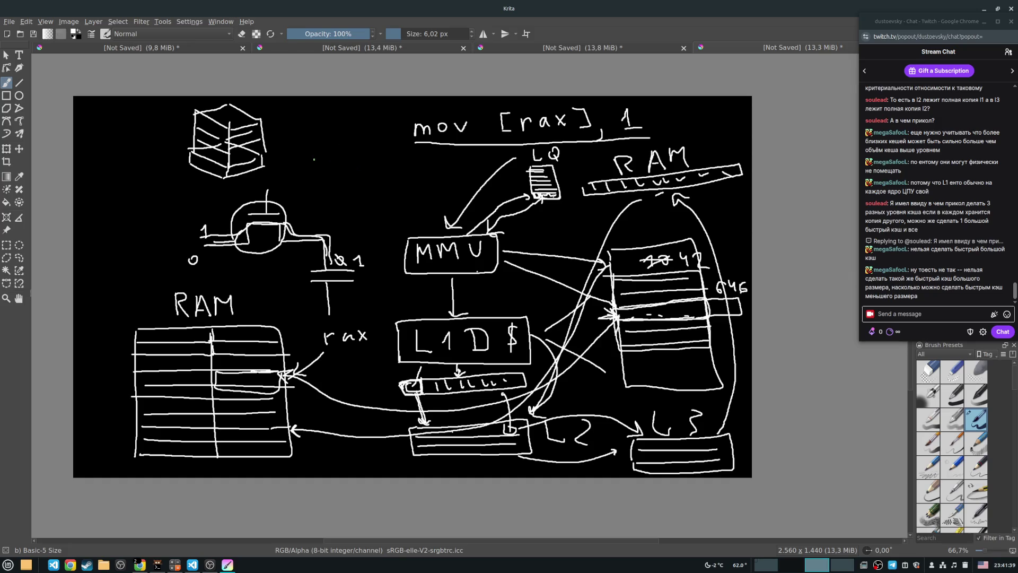
Step: Draw a long bar left of LQ and divide it into cells with short vertical strokes
mouse_move(312, 159)
left_mouse_down()
mouse_move(313, 170)
mouse_move(363, 173)
left_mouse_up()
mouse_move(383, 159)
left_mouse_down()
mouse_move(382, 173)
mouse_move(400, 173)
left_mouse_up()
mouse_move(417, 160)
left_mouse_down()
mouse_move(416, 172)
mouse_move(428, 171)
left_mouse_up()
left_click_drag(436, 157, 436, 171)
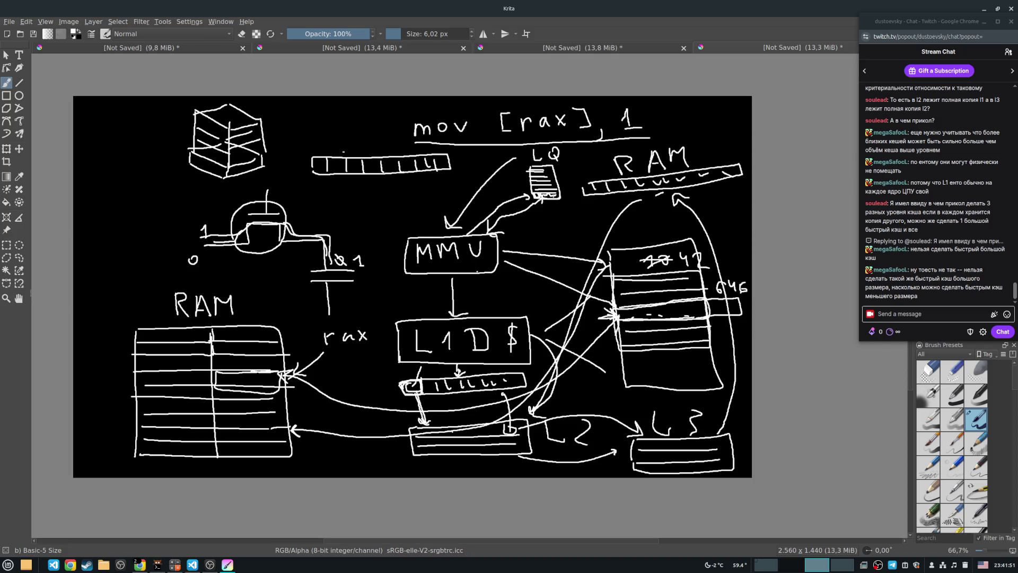
Step: Add two small circles under the bar's left end and write 15 and 1111 under its right end
left_click_drag(321, 185, 320, 184)
left_click_drag(445, 177, 455, 185)
left_click_drag(313, 195, 311, 199)
left_click_drag(432, 194, 471, 206)
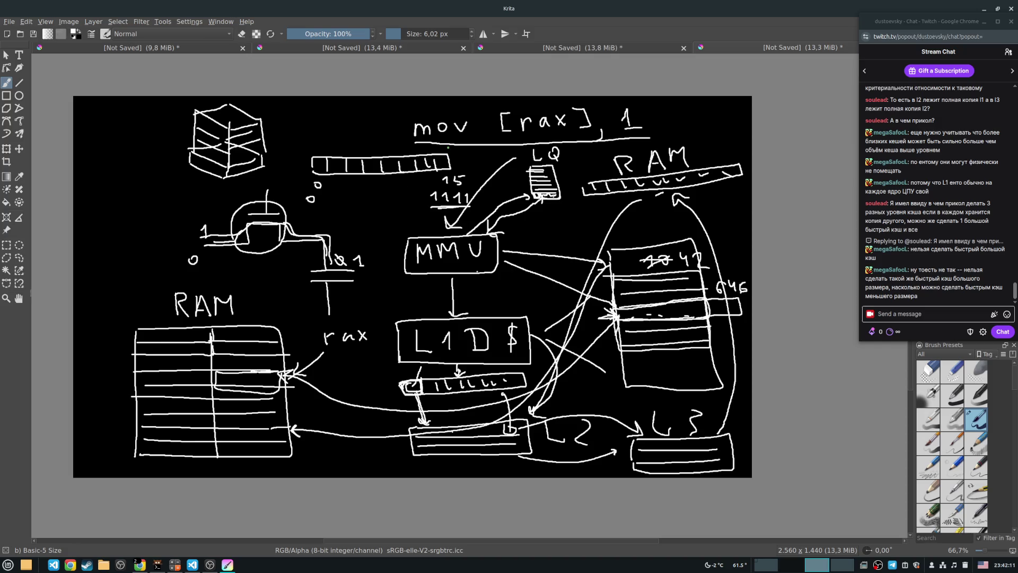
Step: Draw a long line and bracket strokes left of the cube, braced underneath and labelled 32
left_click_drag(445, 147, 496, 152)
left_click_drag(137, 189, 269, 186)
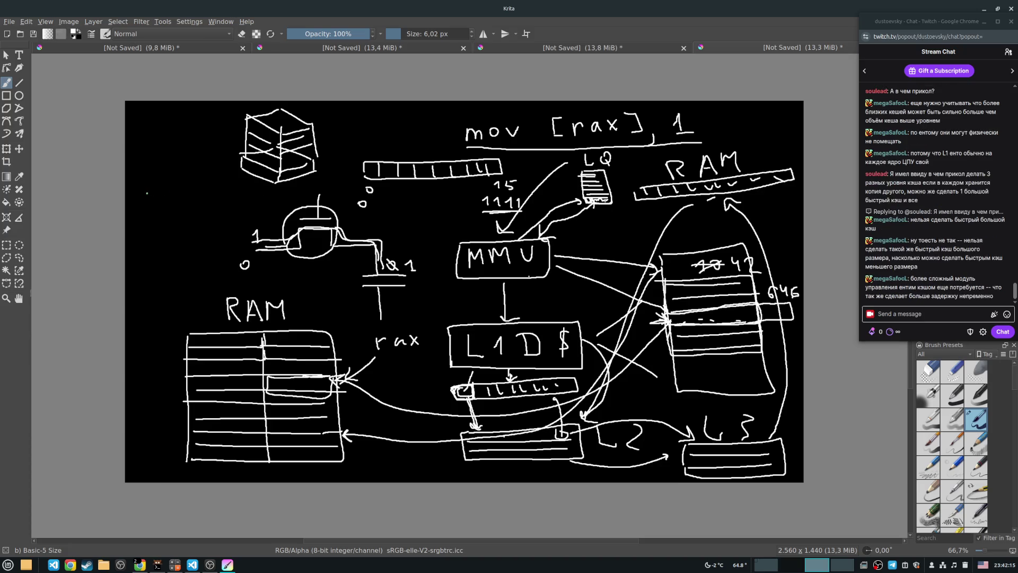
left_click_drag(142, 192, 216, 209)
left_click_drag(144, 212, 273, 208)
mouse_move(184, 230)
left_mouse_down()
mouse_move(186, 240)
mouse_move(215, 243)
left_mouse_up()
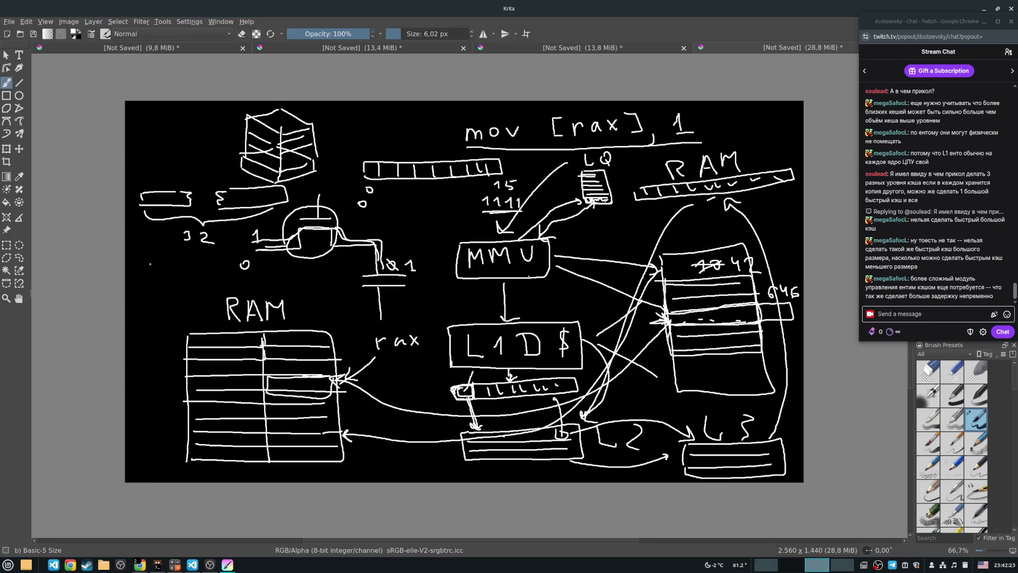
Step: Add a row of x marks, a stack of short lines, and a tall narrow rectangle left of RAM
left_click_drag(146, 255, 155, 262)
mouse_move(160, 256)
left_mouse_down()
mouse_move(220, 258)
mouse_move(211, 262)
left_mouse_up()
mouse_move(140, 286)
left_mouse_down()
mouse_move(174, 284)
mouse_move(171, 307)
left_mouse_up()
left_click_drag(141, 315, 169, 320)
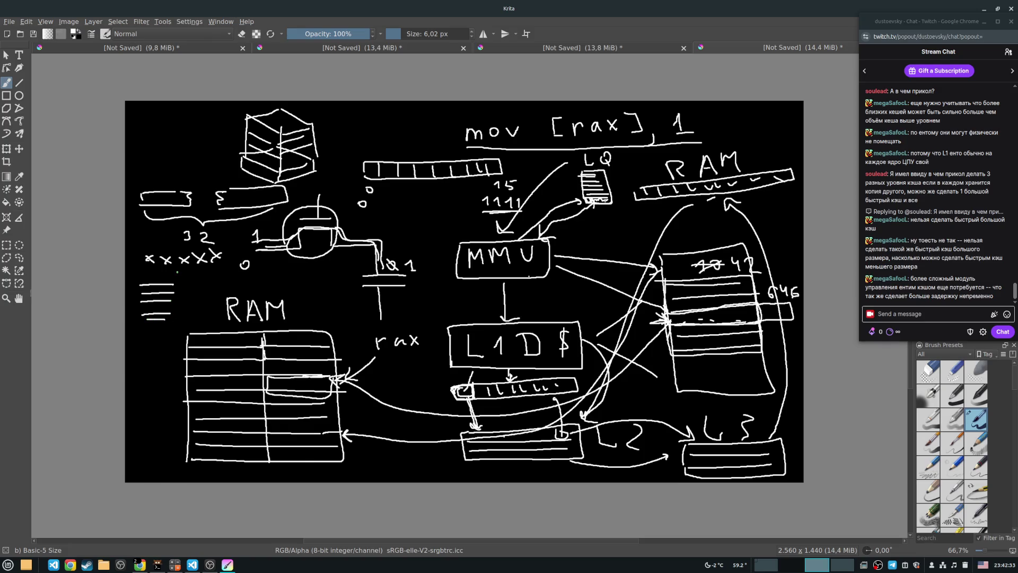
left_click_drag(176, 272, 182, 320)
left_click_drag(178, 271, 183, 329)
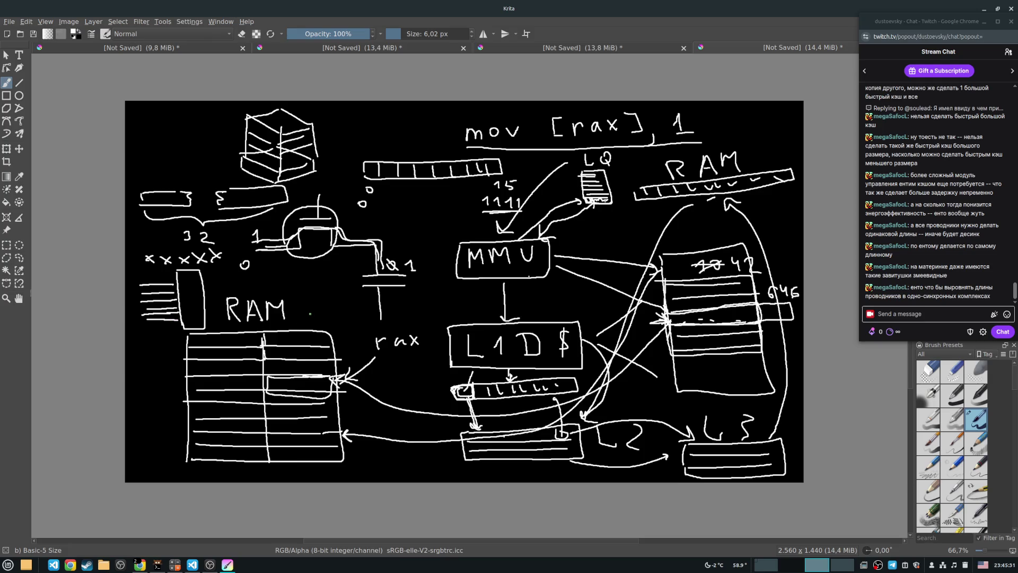
left_click_drag(327, 290, 335, 349)
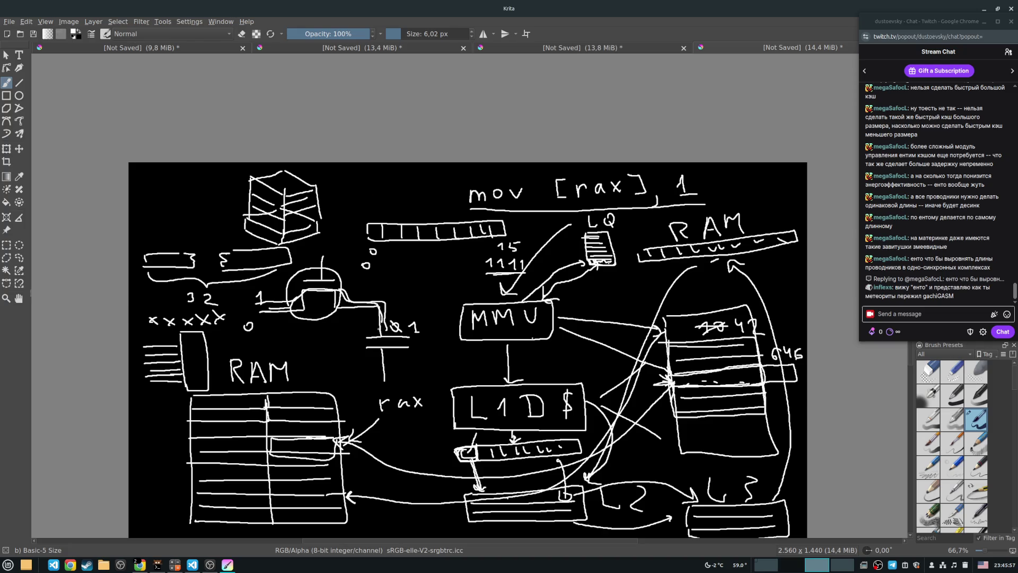
scroll(550, 362, "down", 3)
scroll(487, 343, "up", 3)
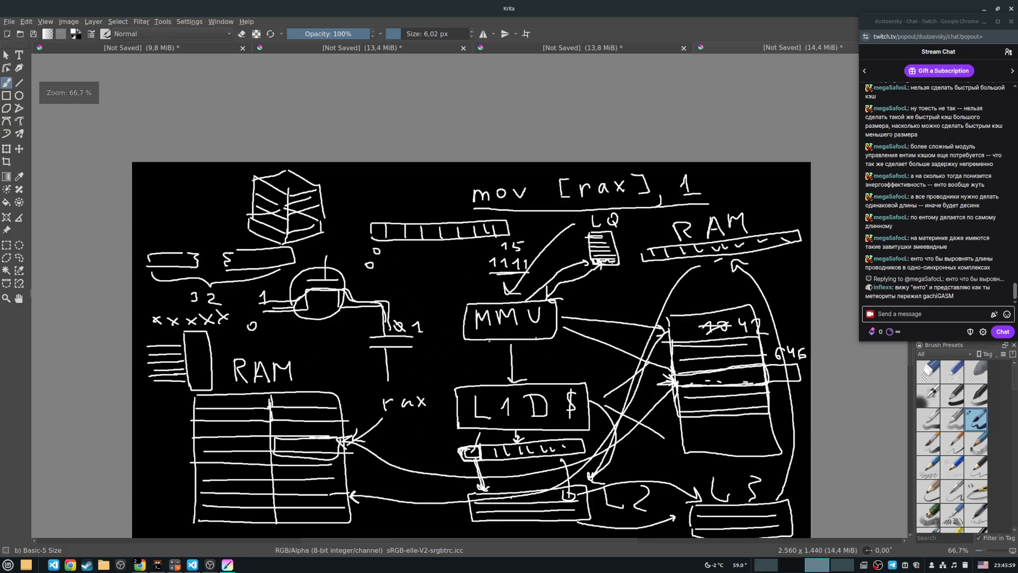
left_click_drag(486, 343, 492, 306)
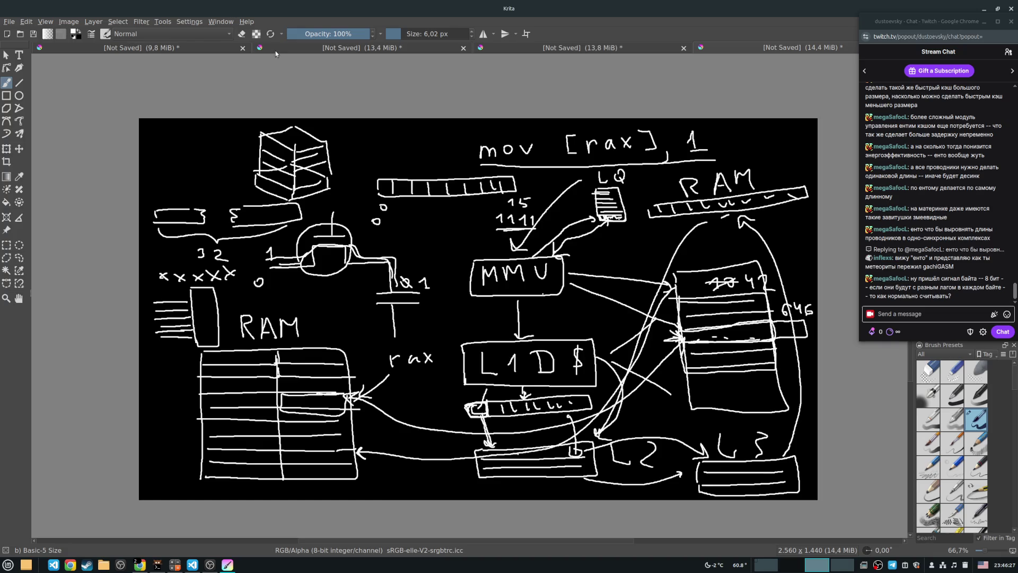
left_click(8, 33)
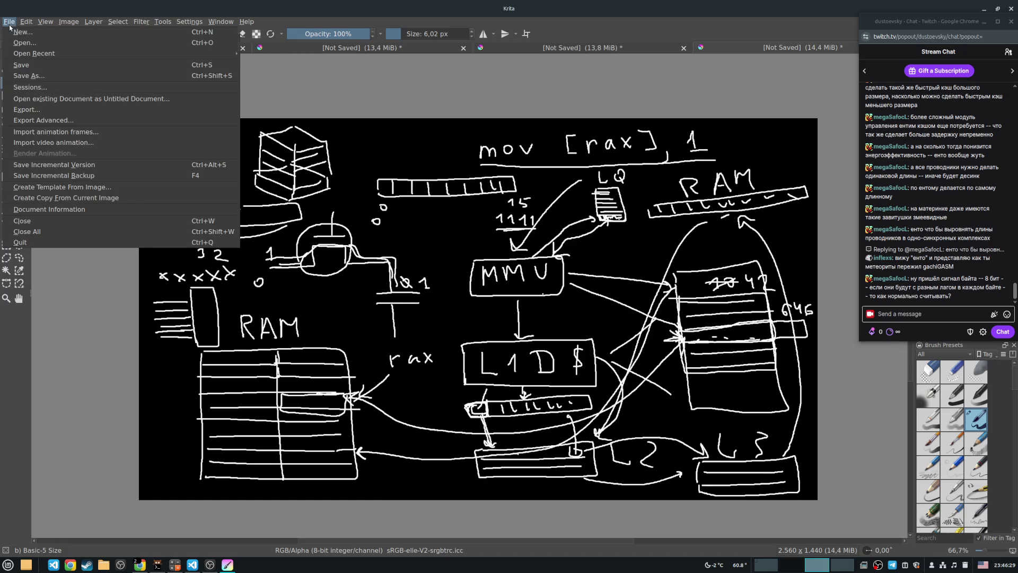
Step: Create the new black canvas and draw two freehand boxes side by side
left_click(585, 379)
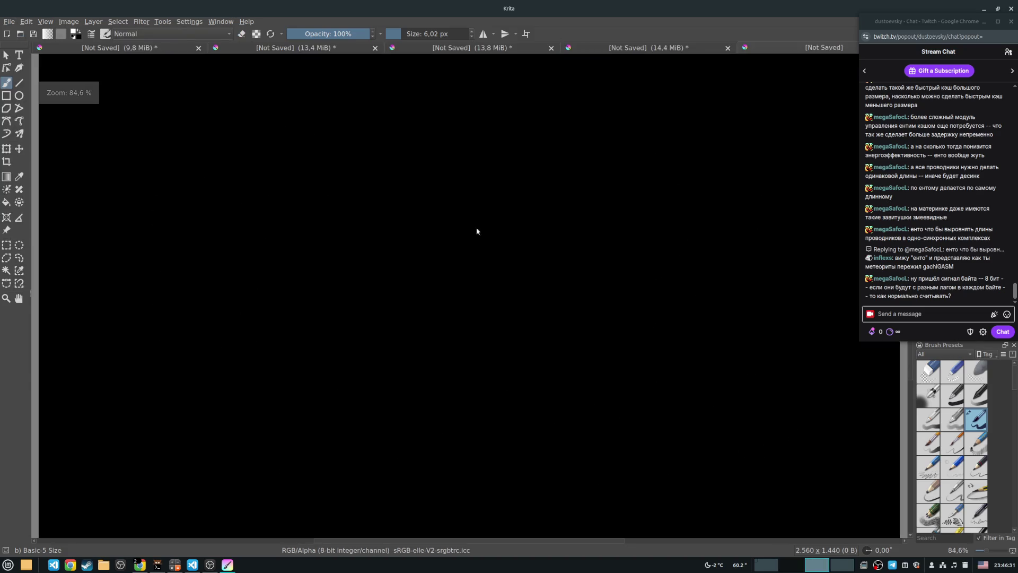
mouse_move(209, 185)
left_mouse_down()
mouse_move(200, 275)
mouse_move(276, 179)
mouse_move(306, 295)
mouse_move(202, 276)
left_mouse_up()
mouse_move(443, 182)
left_mouse_down()
mouse_move(443, 280)
mouse_move(521, 297)
mouse_move(447, 294)
mouse_move(444, 277)
left_mouse_up()
Step: Join the two boxes with eight horizontal wires and mark a 1 above the top wire
mouse_move(306, 194)
left_mouse_down()
mouse_move(436, 202)
mouse_move(438, 216)
left_mouse_up()
mouse_move(304, 223)
left_mouse_down()
mouse_move(439, 230)
mouse_move(440, 245)
left_mouse_up()
left_click_drag(297, 251, 443, 258)
mouse_move(312, 266)
left_mouse_down()
mouse_move(439, 272)
mouse_move(430, 284)
left_mouse_up()
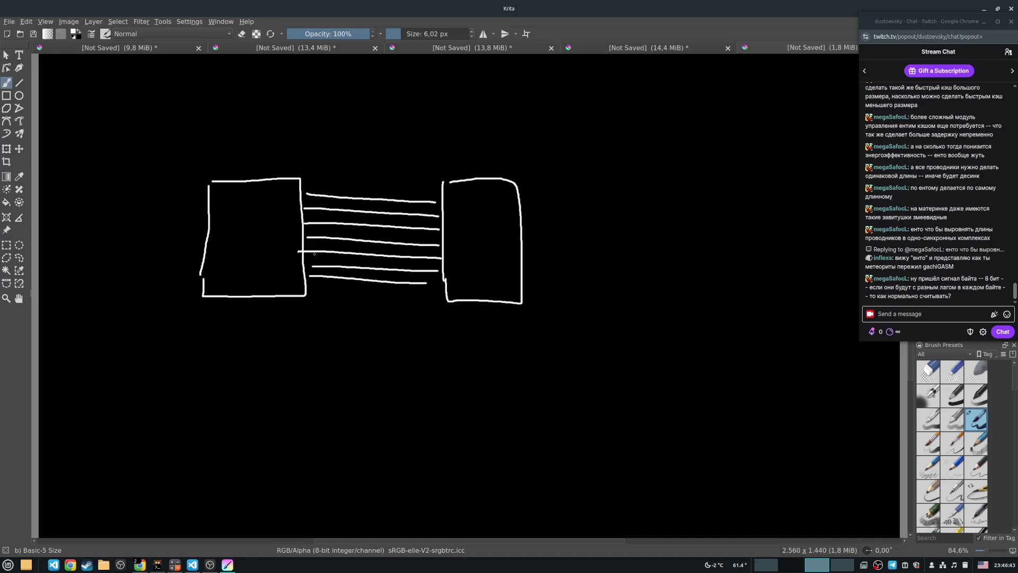
mouse_move(305, 241)
left_mouse_down()
mouse_move(444, 254)
mouse_move(446, 283)
left_mouse_up()
left_click_drag(312, 184, 322, 191)
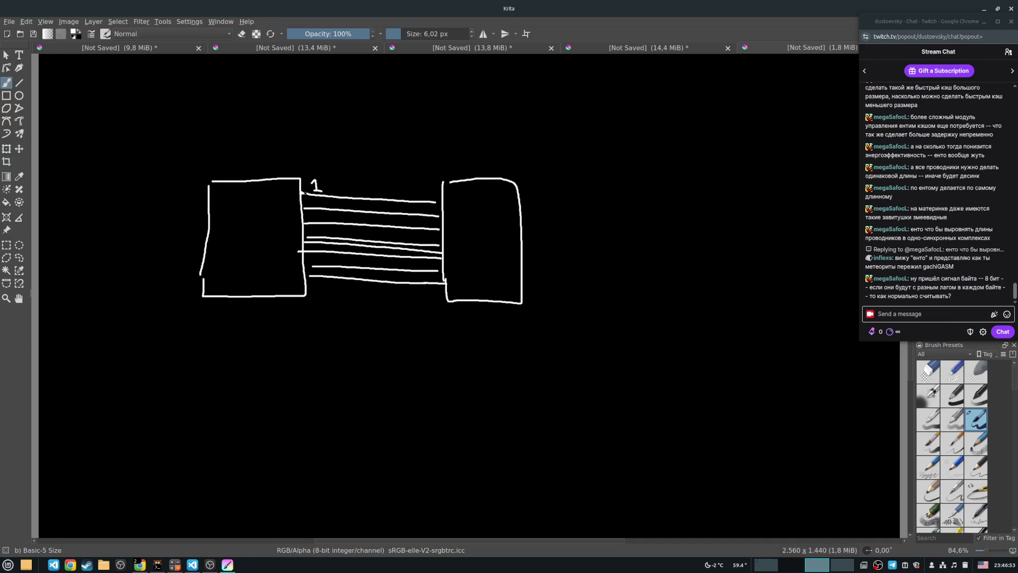
Step: Label the wires 1 ns above and 2 n below
mouse_move(359, 157)
left_mouse_down()
mouse_move(365, 168)
mouse_move(399, 167)
left_mouse_up()
left_click_drag(439, 282, 446, 285)
left_click_drag(316, 285, 397, 320)
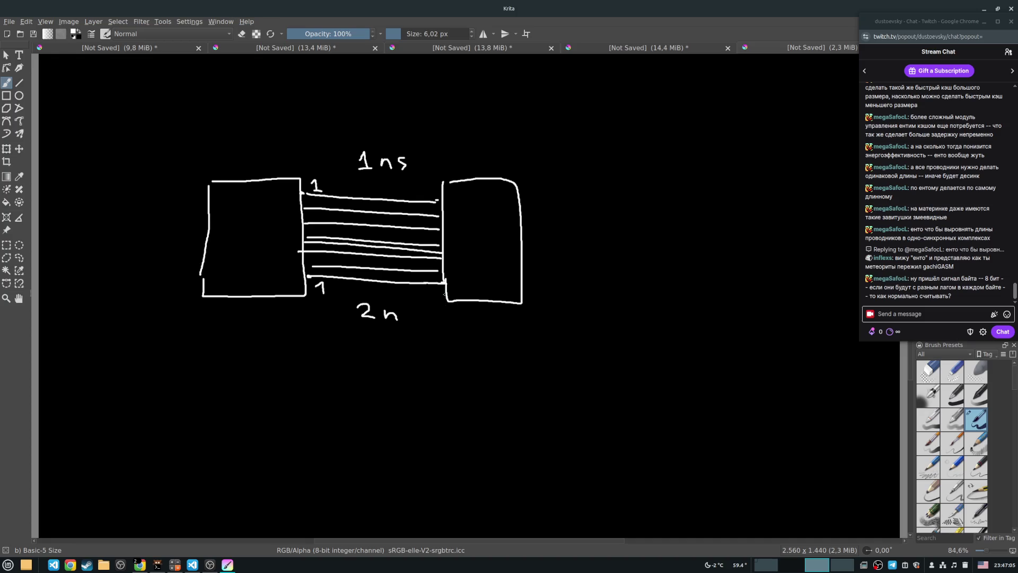
Step: Draw a clock wire marked C under the right box and output lines leaving it rightward
left_click_drag(445, 292, 436, 371)
left_click_drag(451, 317, 460, 332)
mouse_move(520, 197)
left_mouse_down()
mouse_move(610, 197)
mouse_move(582, 210)
left_mouse_up()
mouse_move(522, 219)
left_mouse_down()
mouse_move(583, 223)
mouse_move(559, 282)
left_mouse_up()
left_click_drag(521, 295, 561, 294)
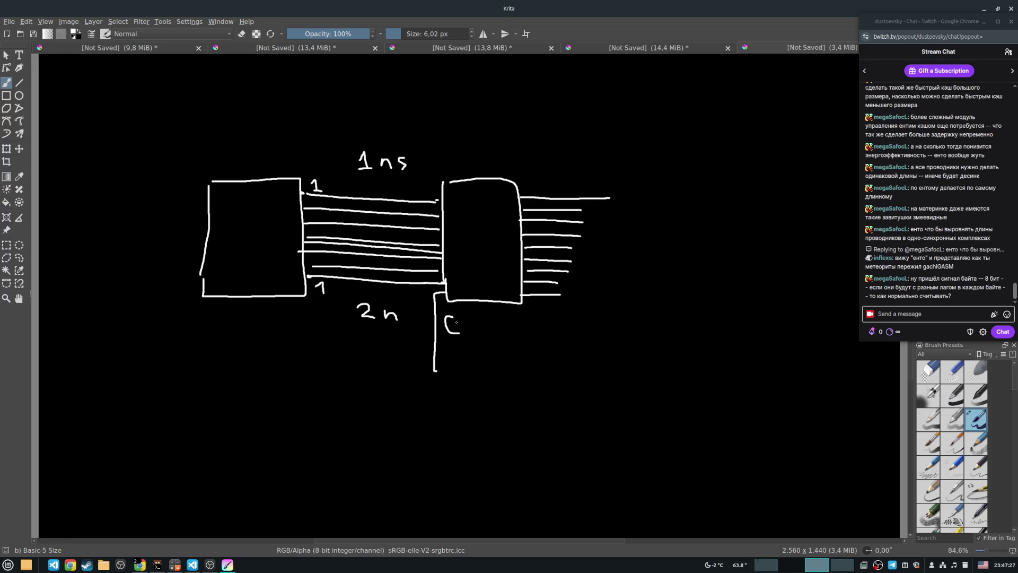
Step: Draw a square clock pulse below the C on the right clock wire
mouse_move(450, 358)
left_mouse_down()
mouse_move(457, 348)
mouse_move(552, 362)
left_mouse_up()
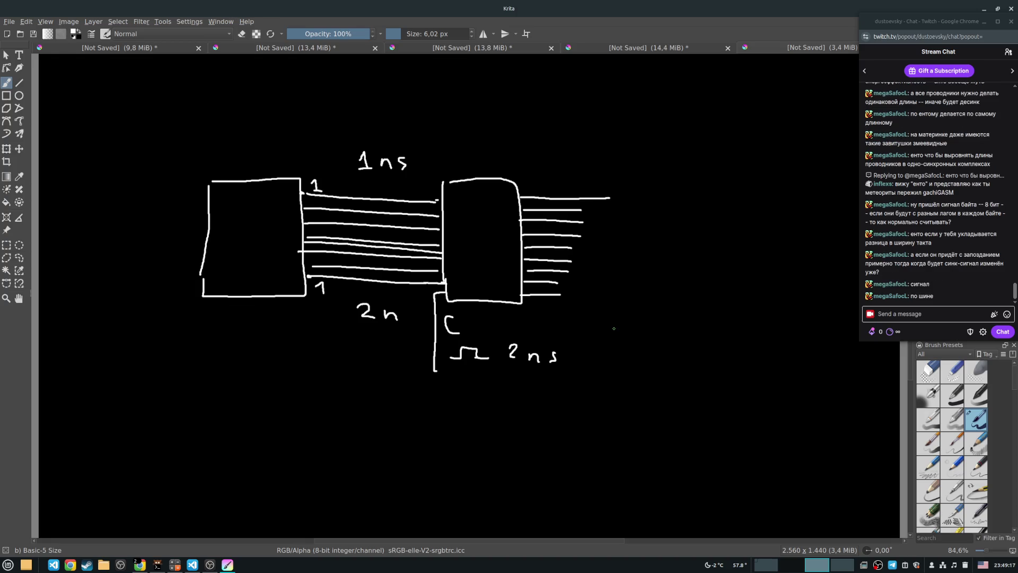
Step: Complete the bottom stroke of the 2 so the right timing reads 2 ns
left_click_drag(508, 358, 517, 356)
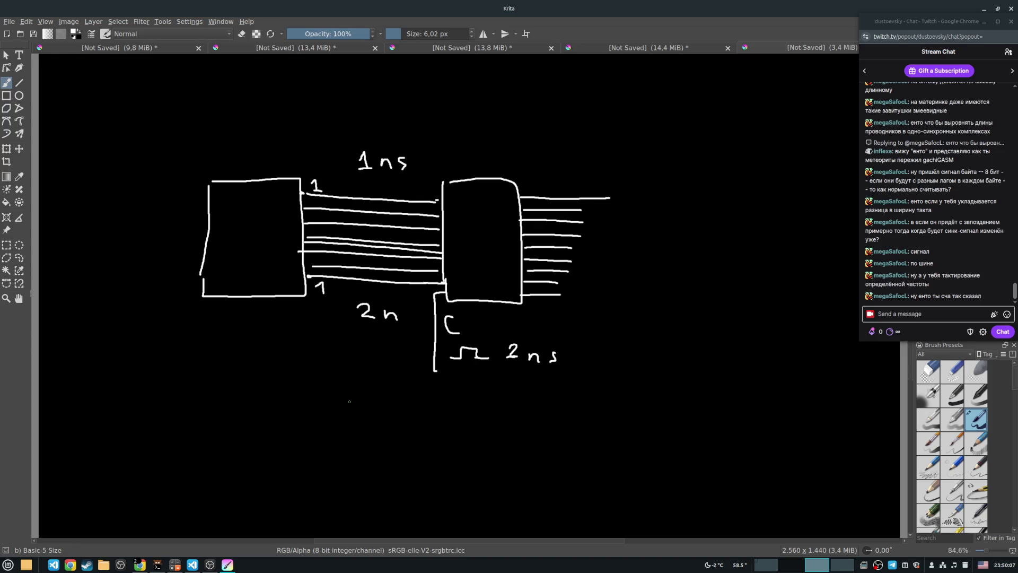
Step: Draw a clock wire under the left box, marked C, with a square pulse beneath
left_click_drag(201, 288, 185, 379)
left_click_drag(223, 323, 224, 341)
mouse_move(206, 374)
left_mouse_down()
mouse_move(214, 360)
mouse_move(234, 375)
mouse_move(301, 373)
left_mouse_up()
Step: Overwrite the right timing's 2 with a 3, add an arrowhead at the left box, and retrace the right clock wire
left_click_drag(504, 348, 508, 367)
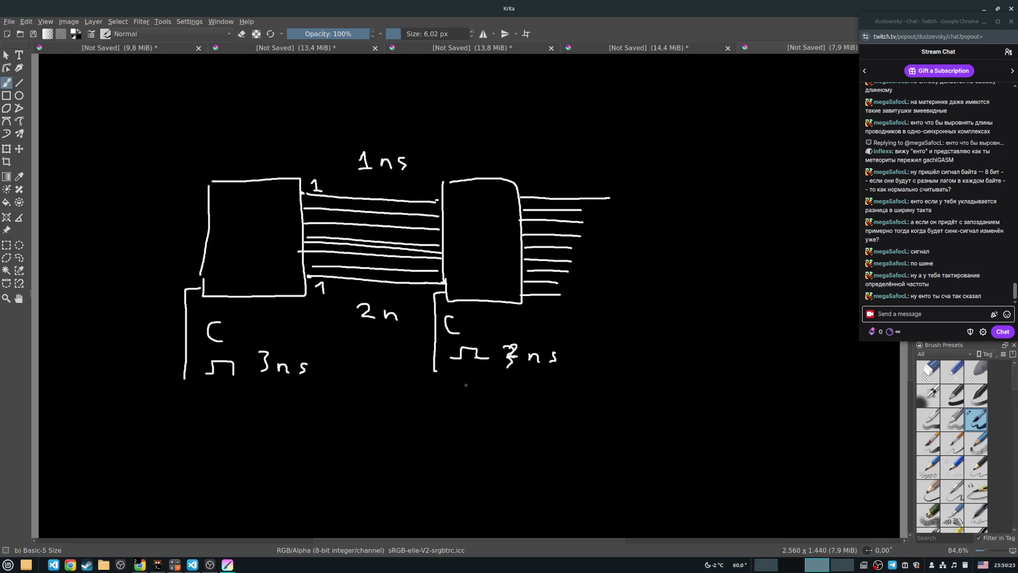
left_click_drag(199, 285, 199, 293)
left_click_drag(438, 377, 449, 293)
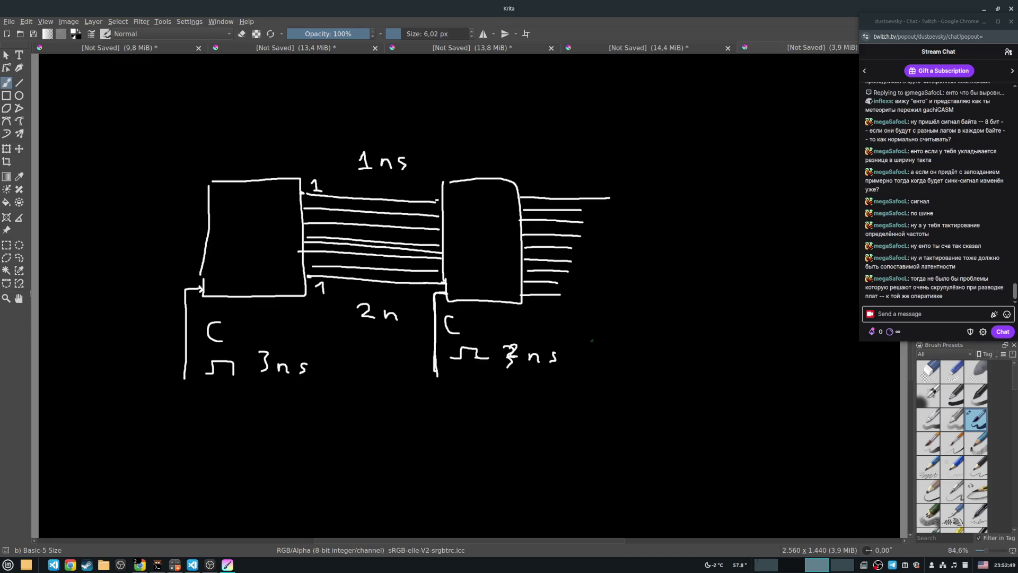
Step: Retrace the top bus line with a wavy stroke, add a looping wire labelled 5ns, and relabel 2n as 1—2n
mouse_move(302, 193)
left_mouse_down()
mouse_move(330, 196)
mouse_move(329, 186)
mouse_move(260, 141)
mouse_move(334, 80)
mouse_move(420, 166)
mouse_move(400, 187)
mouse_move(440, 202)
left_mouse_up()
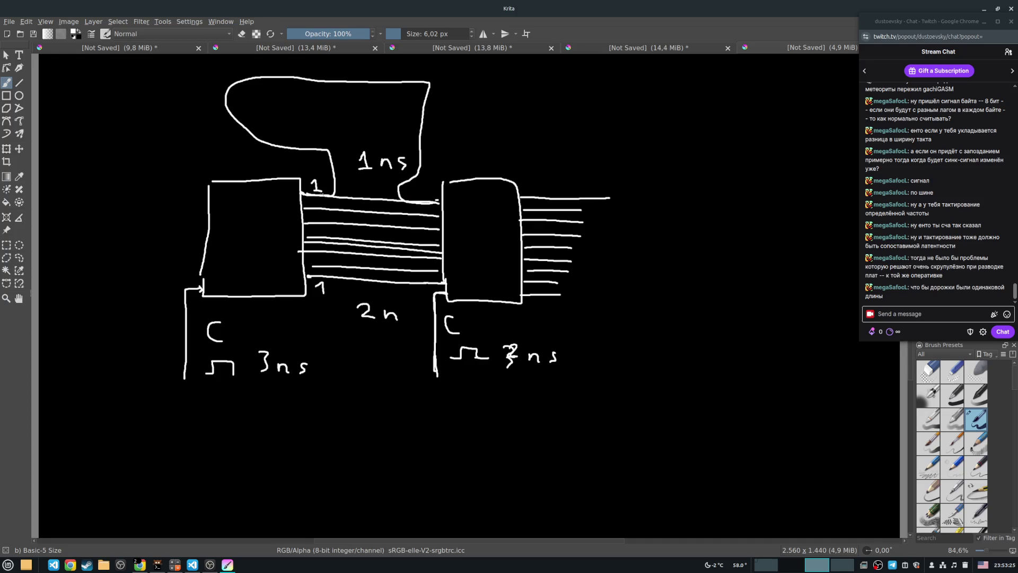
left_click_drag(341, 203, 395, 200)
left_click_drag(321, 182, 307, 80)
mouse_move(442, 64)
left_mouse_down()
mouse_move(443, 84)
mouse_move(464, 65)
mouse_move(499, 92)
left_mouse_up()
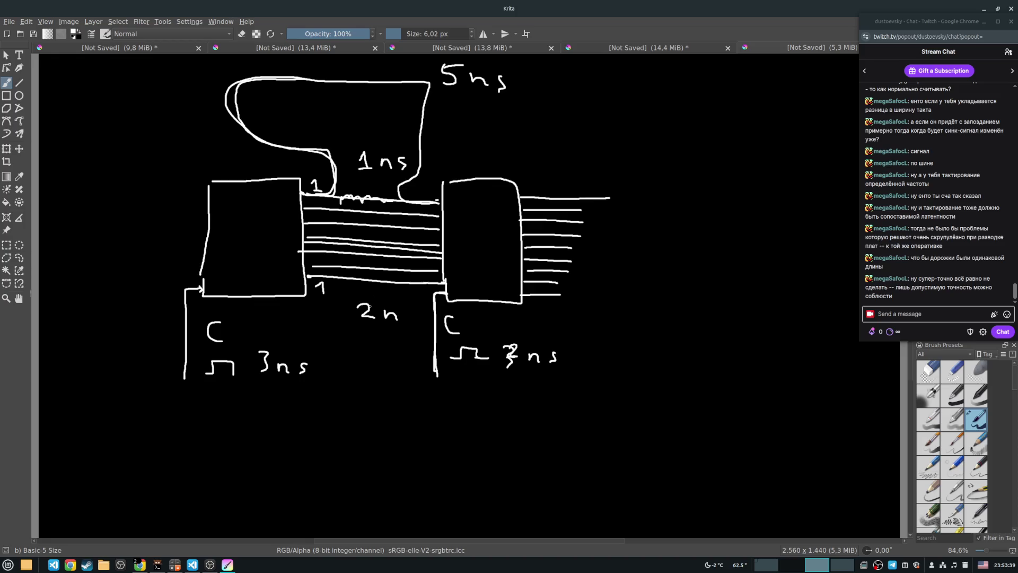
mouse_move(322, 310)
left_mouse_down()
mouse_move(331, 320)
mouse_move(355, 314)
left_mouse_up()
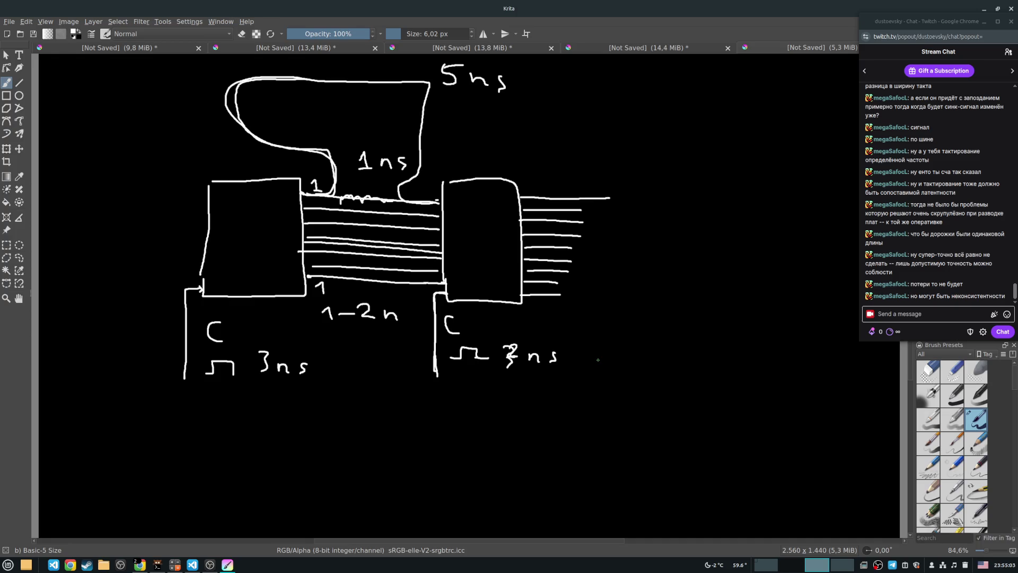
Step: Zoom out to 66.7%, touch up the left chip's outline edges, then bring the code editor forward
left_click_drag(493, 300, 455, 309)
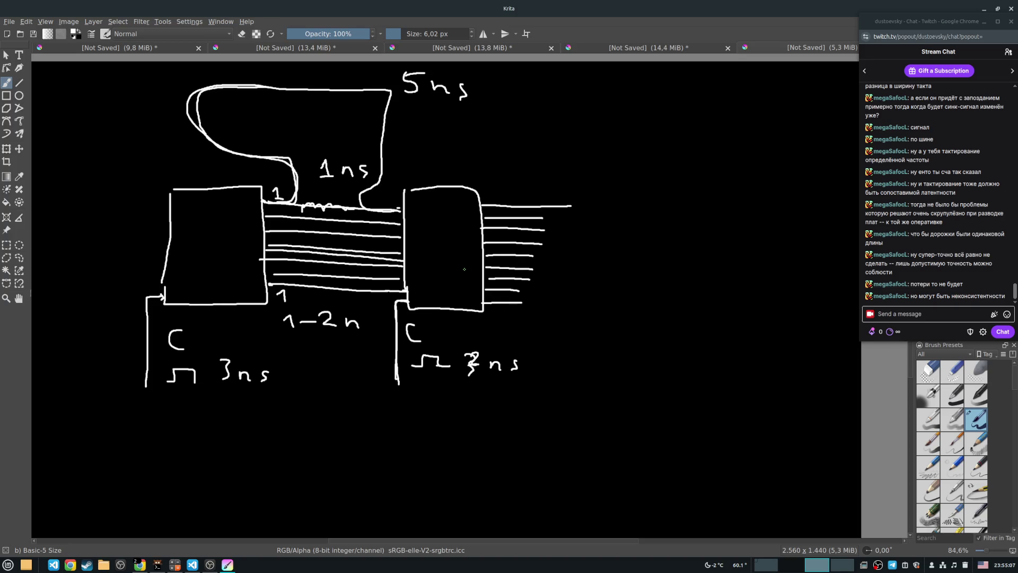
scroll(465, 268, "down", 1)
left_click_drag(230, 287, 227, 256)
left_click_drag(238, 206, 260, 204)
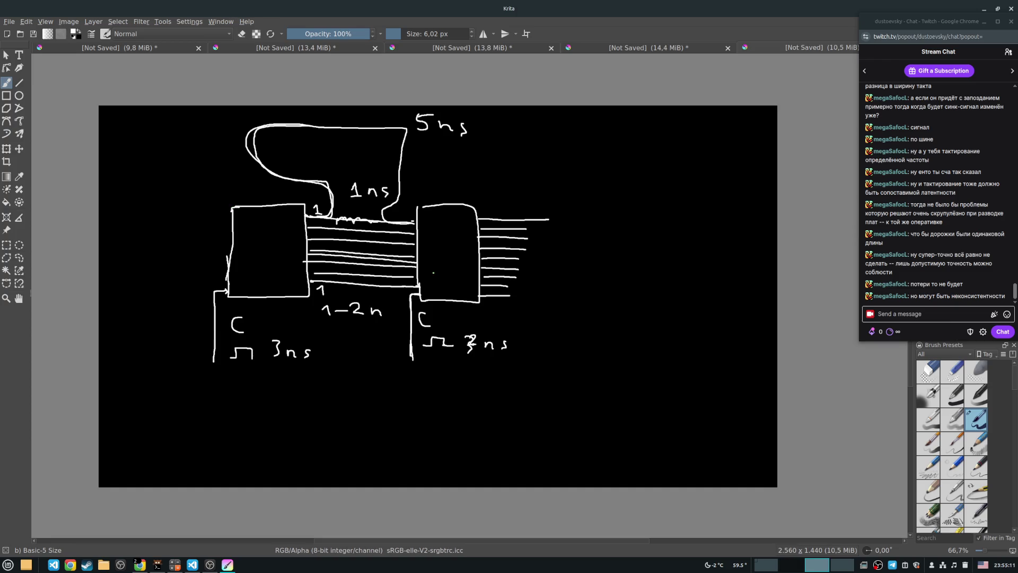
mouse_move(148, 569)
left_click(171, 530)
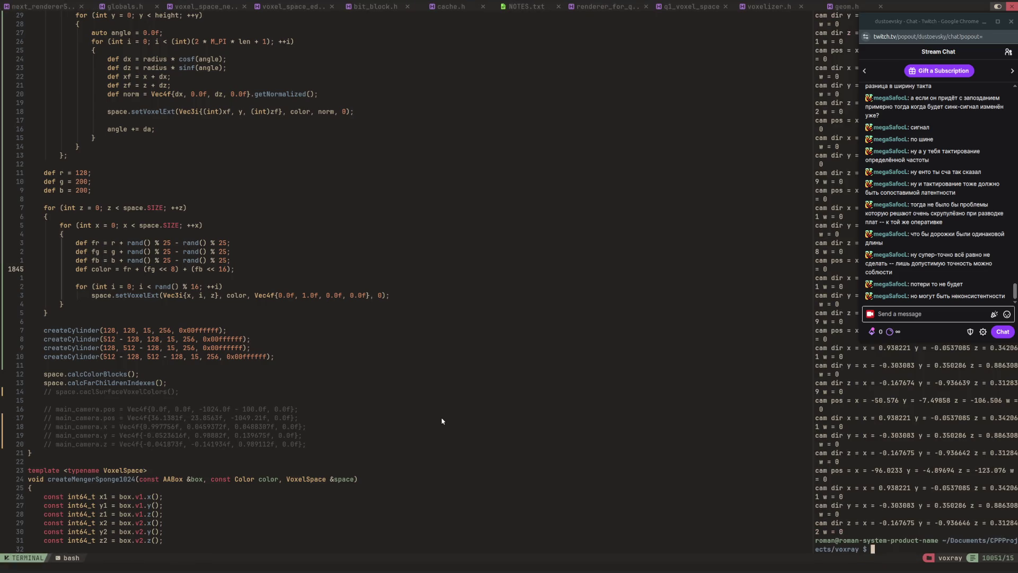
type("build/main")
Step: Launch build/main and drag in the voxray window to orbit the camera around the pillars and floor
key("Return")
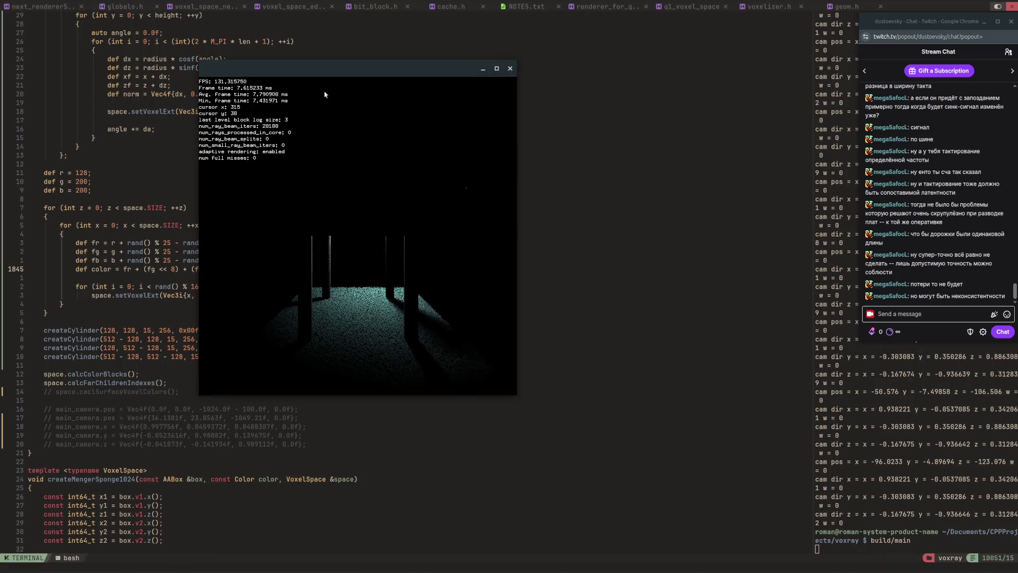
left_click_drag(391, 289, 358, 239)
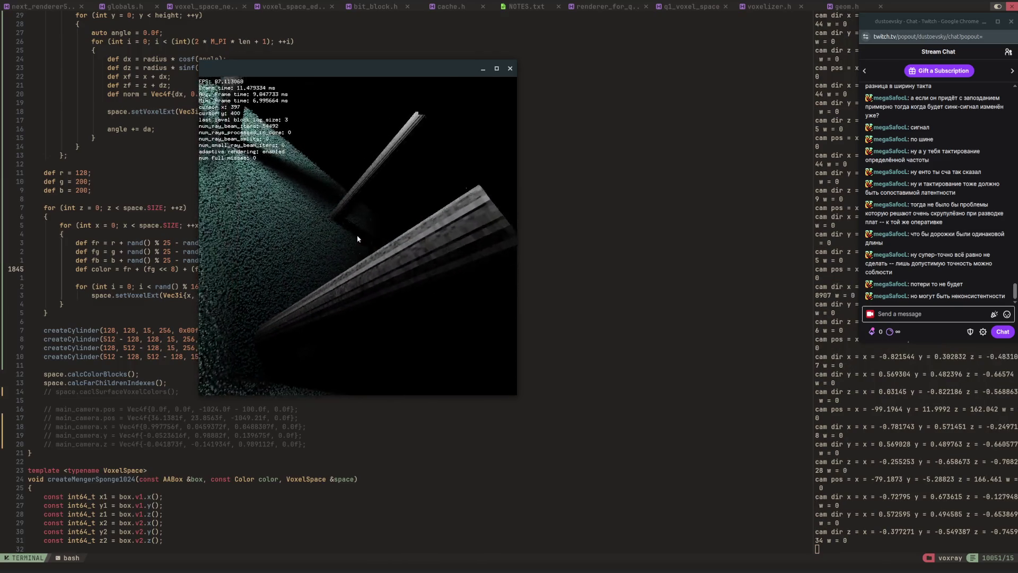
left_click_drag(358, 240, 358, 239)
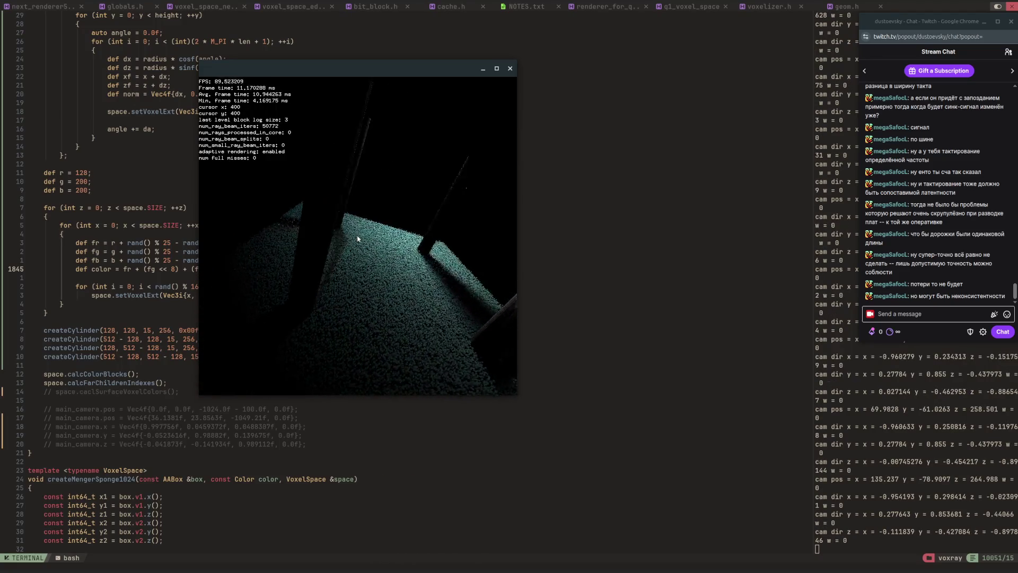
left_click_drag(358, 240, 358, 239)
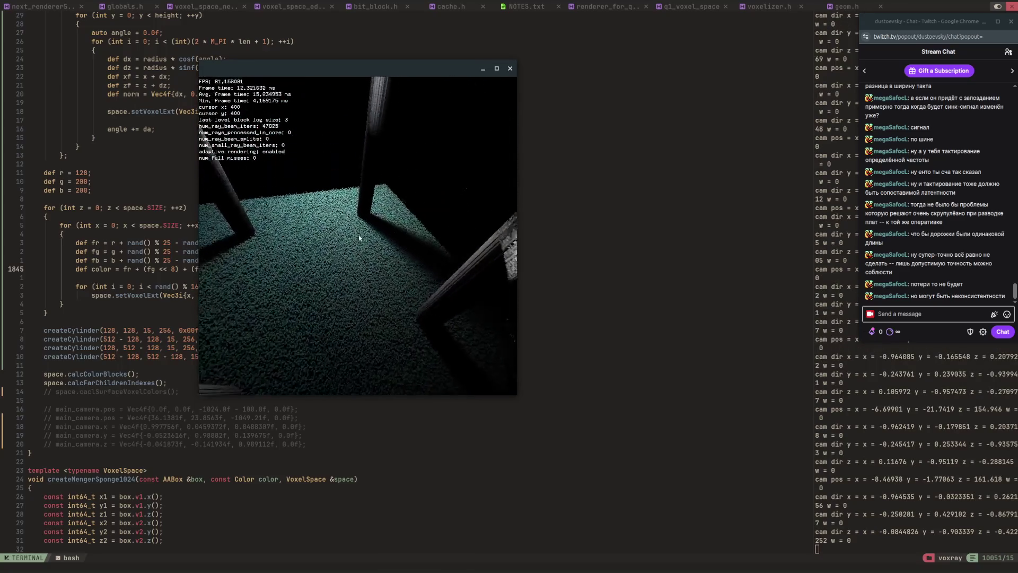
left_click_drag(358, 240, 358, 240)
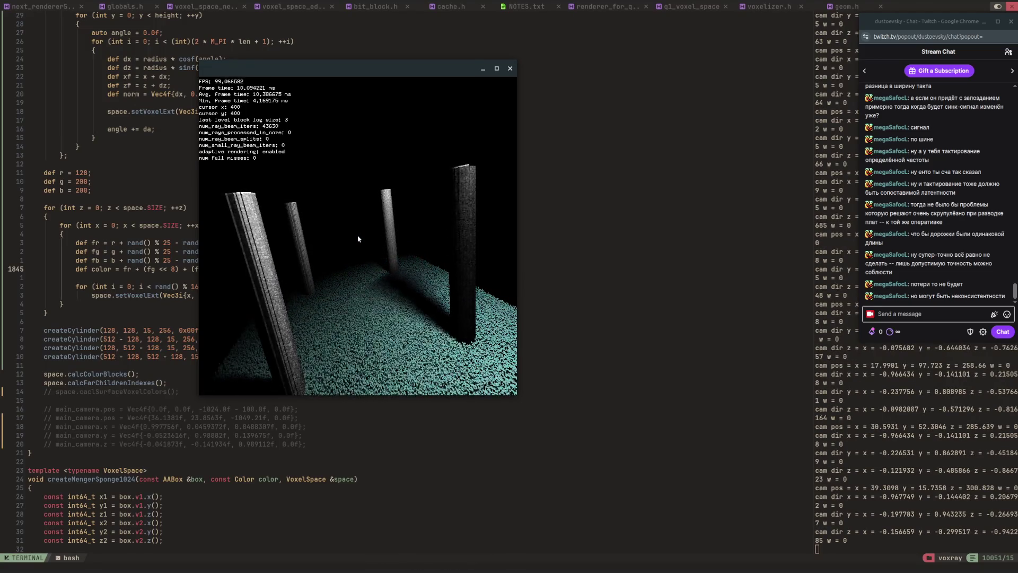
left_click_drag(358, 240, 359, 239)
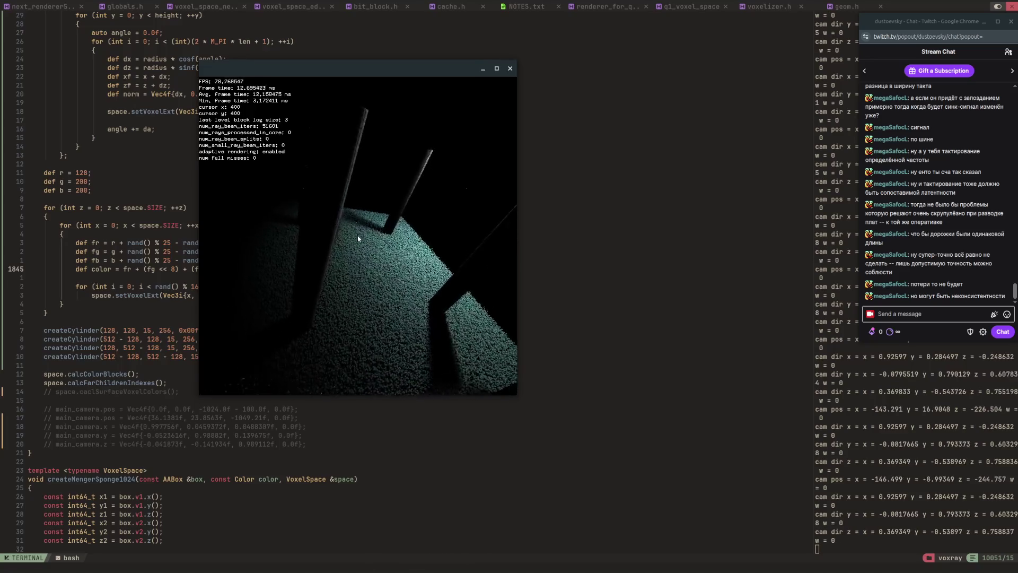
Step: Fly the camera forward over the voxel floor toward a dark pillar, then sideways, back and up
key("w")
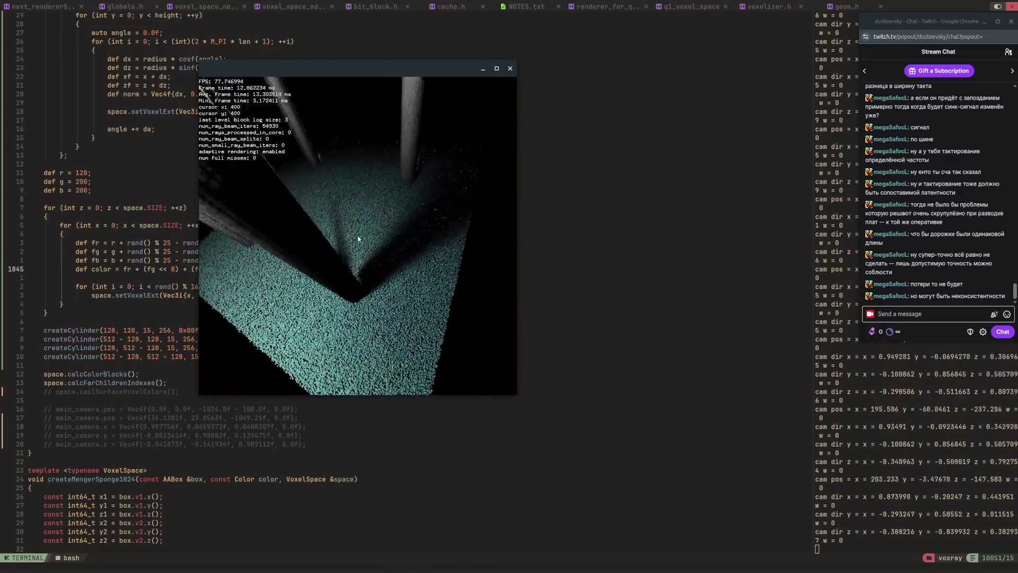
key("w")
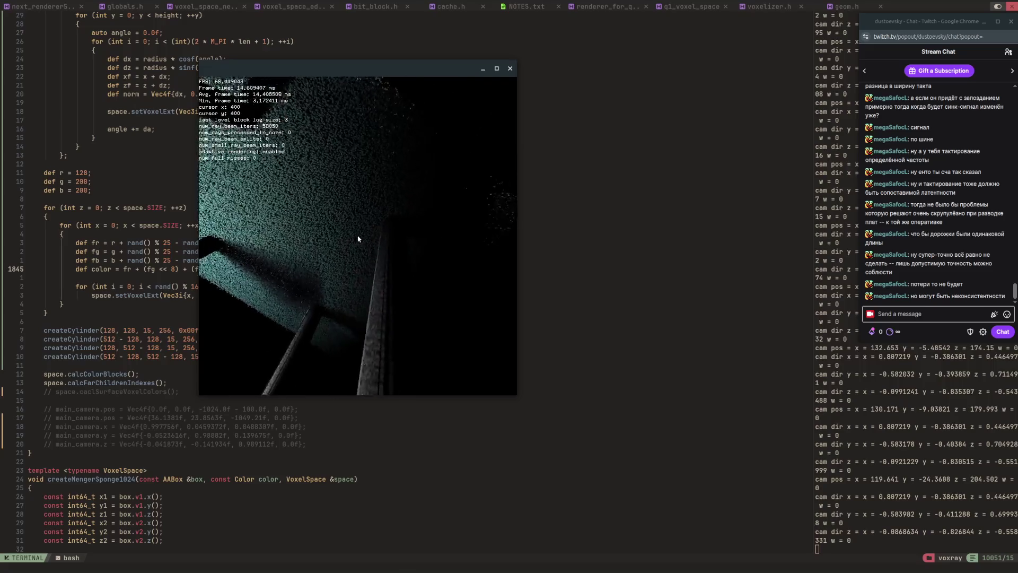
key("w")
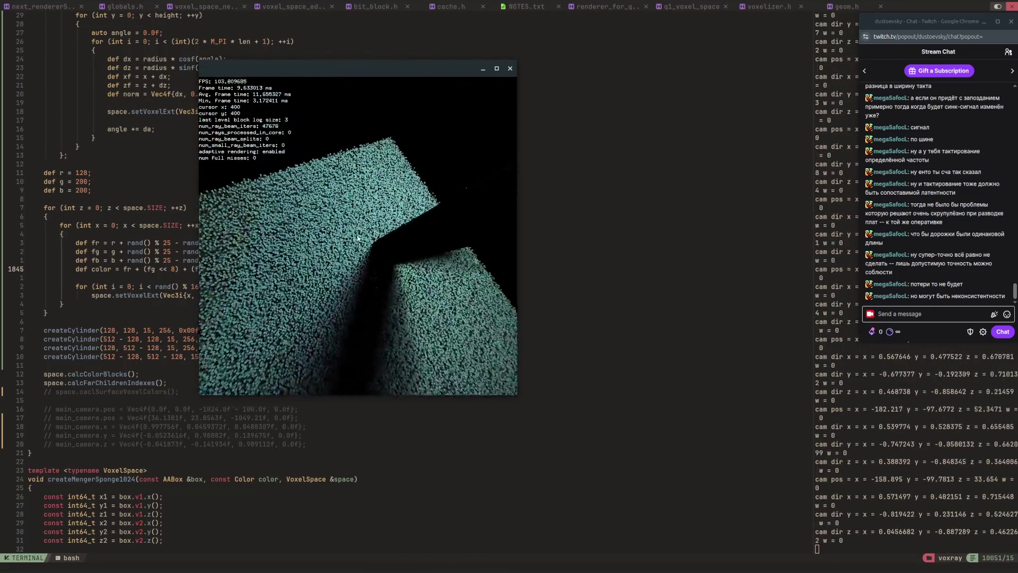
key("w")
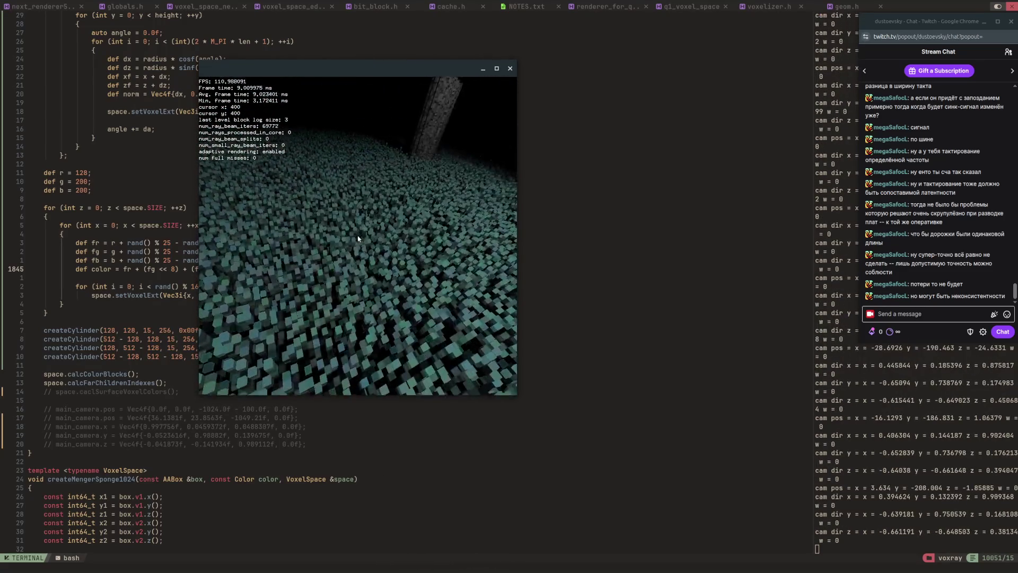
key("w")
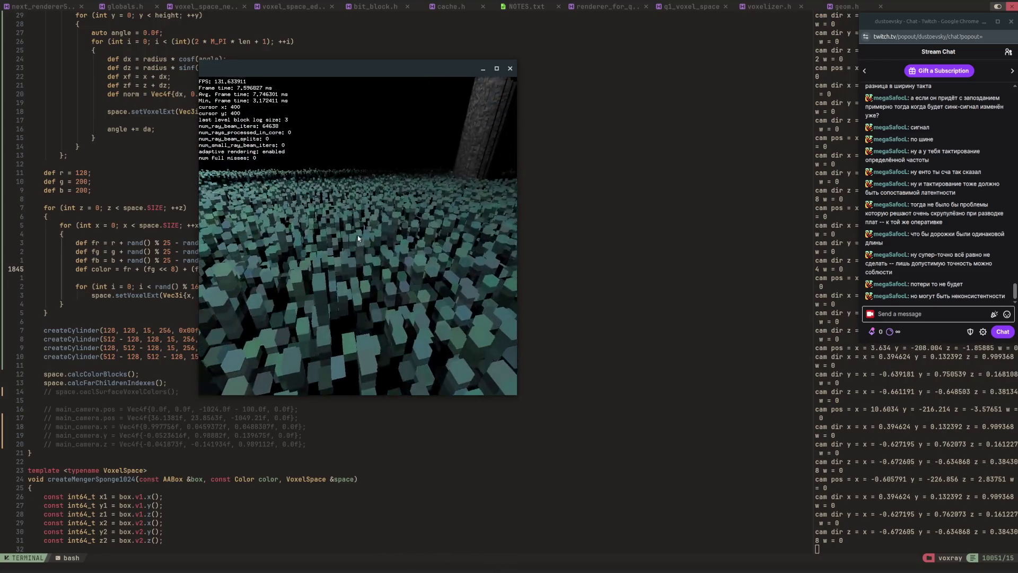
key("w")
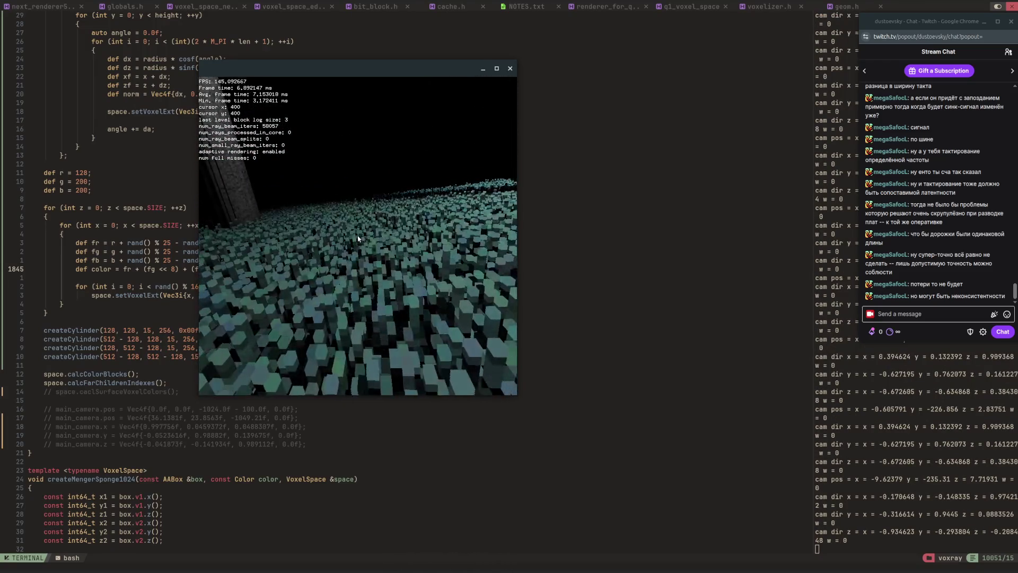
key("d")
key("s")
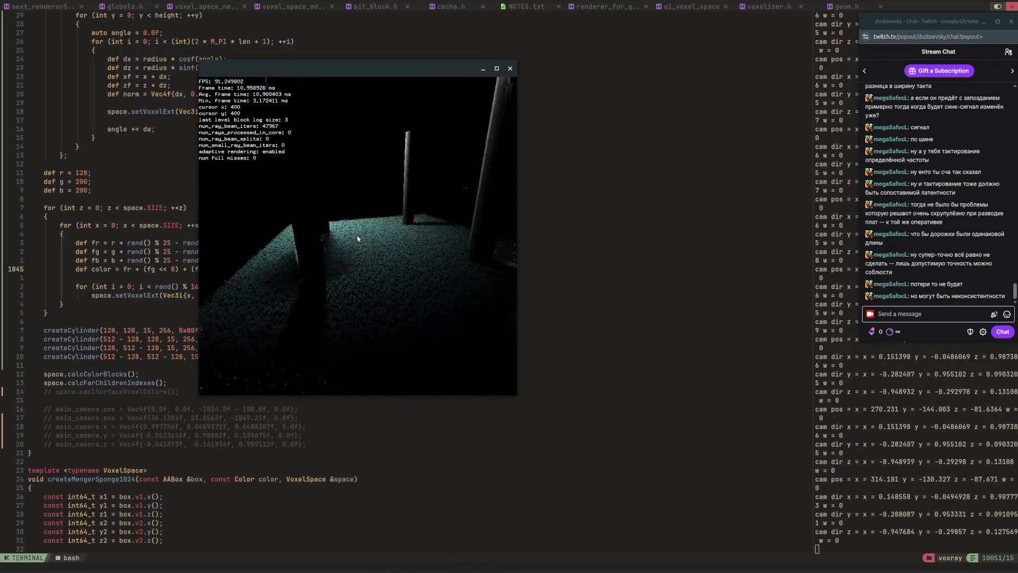
key("space")
key("Down")
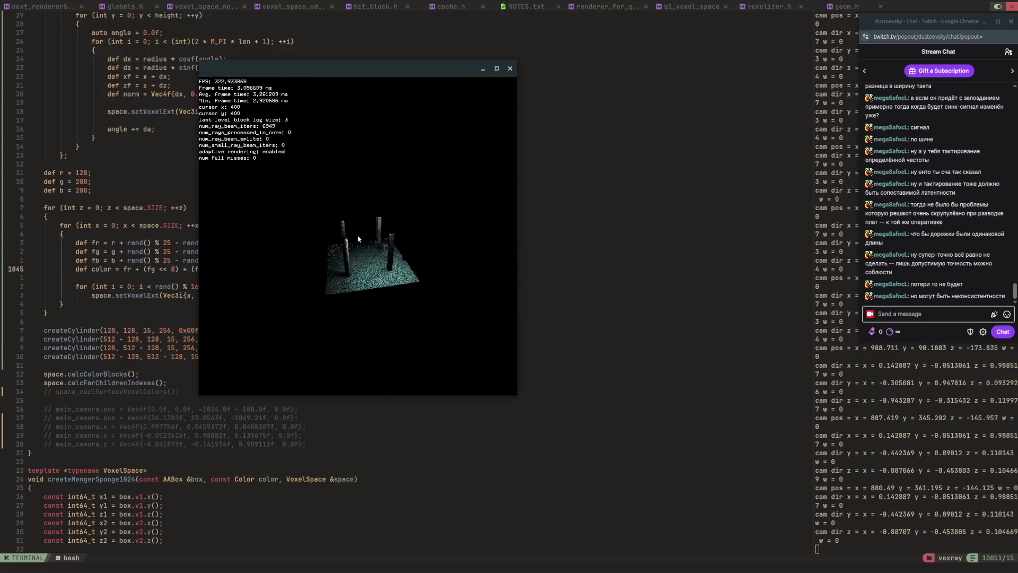
Step: Fly up close to a pillar, roll and turn around it, then slide past to show the floor
key("w")
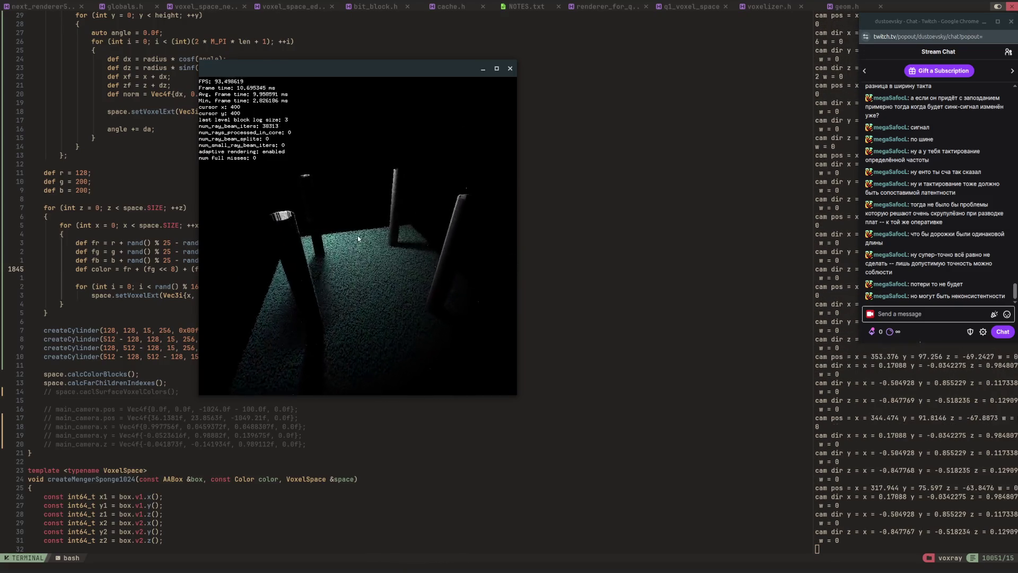
key("w")
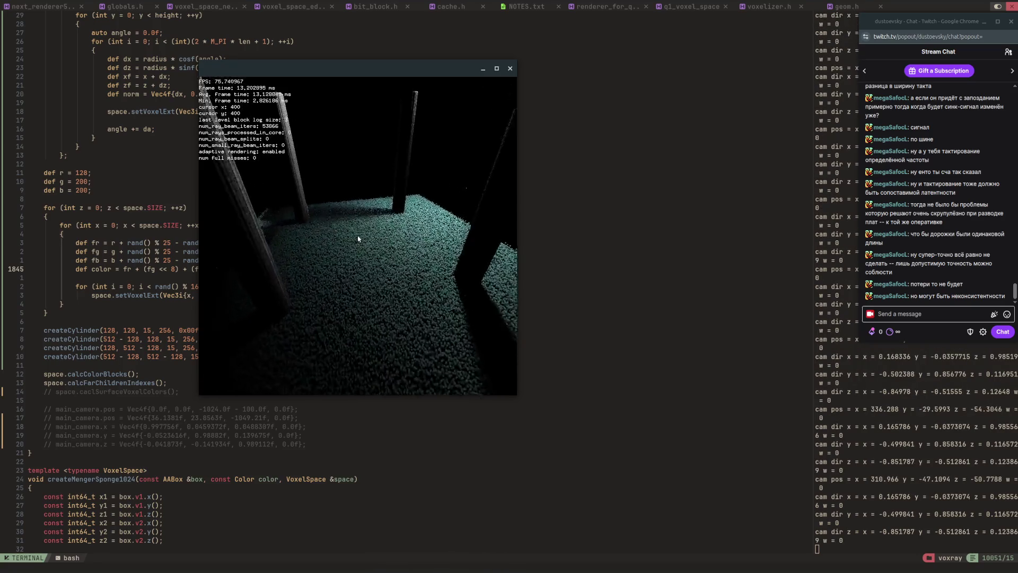
key("w")
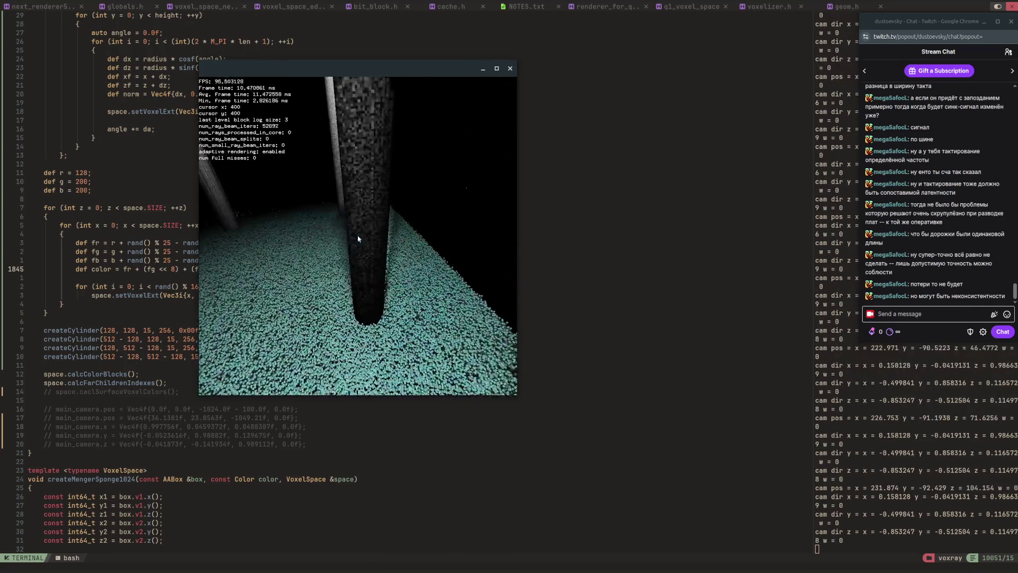
key("e")
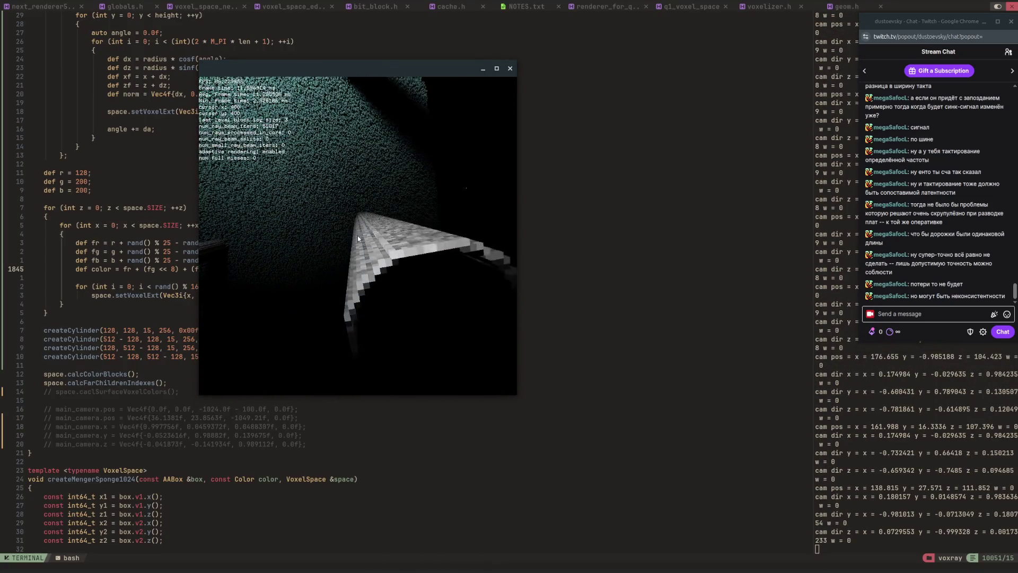
key("e")
key("d")
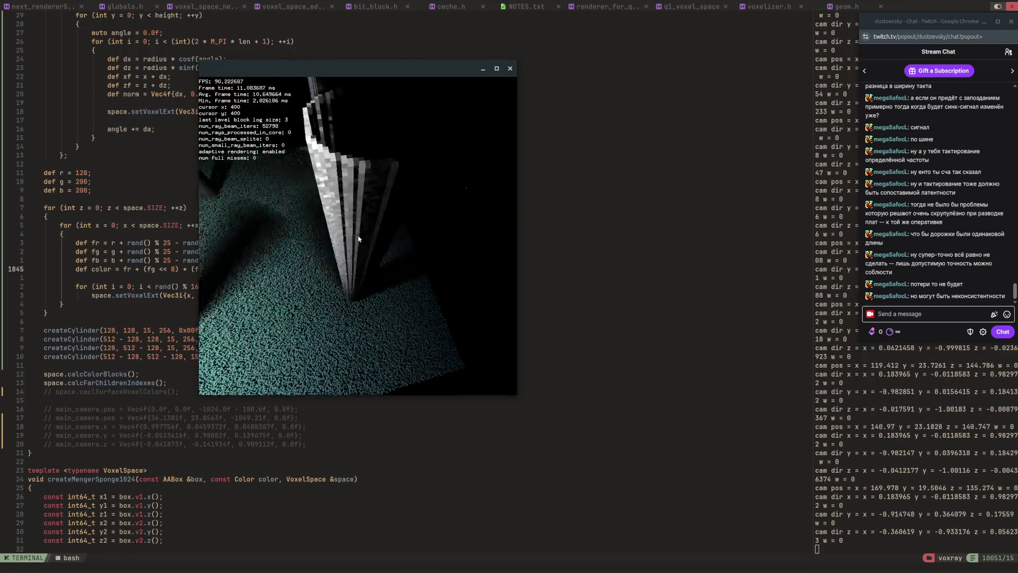
key("d")
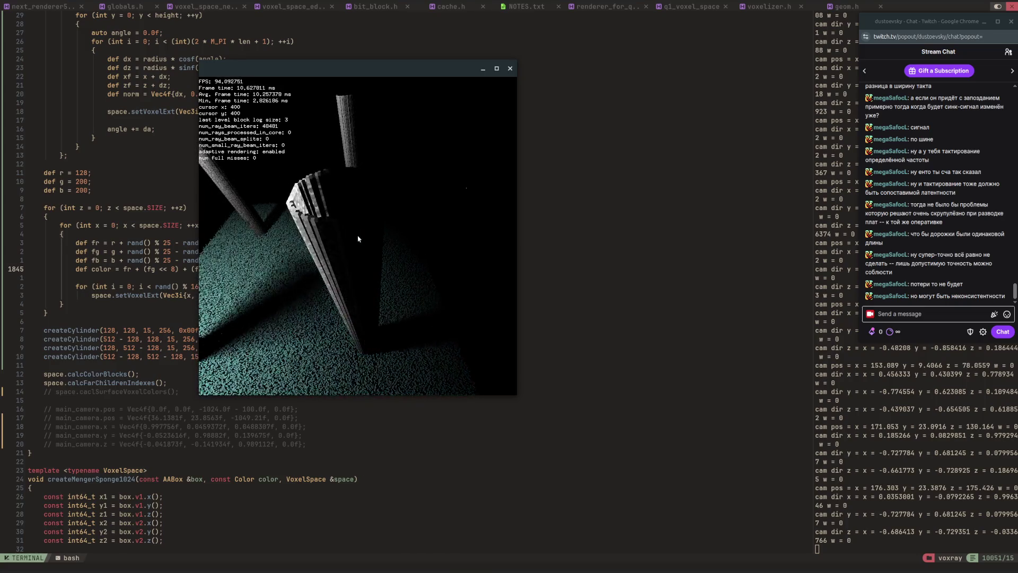
key("a")
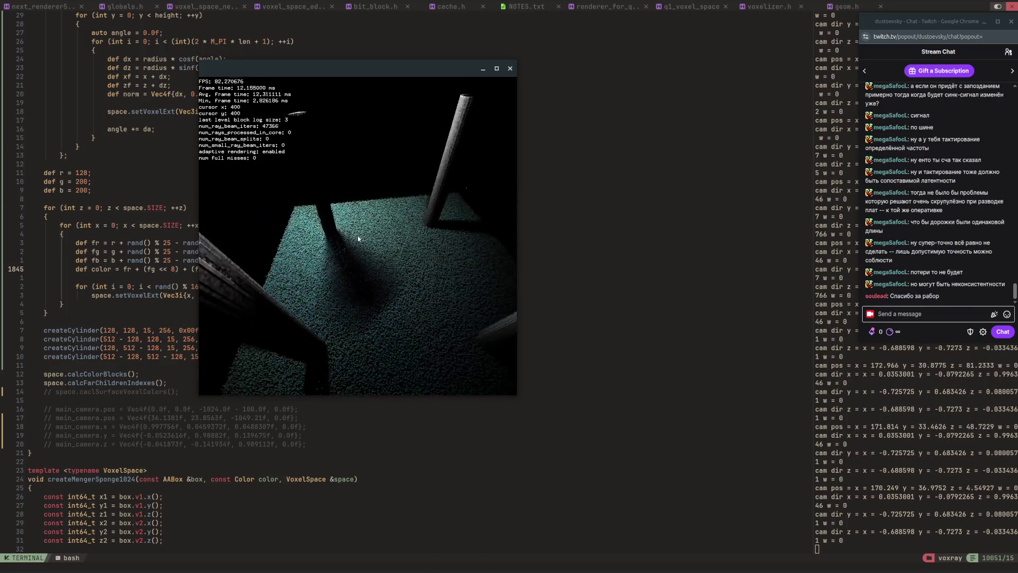
key("d")
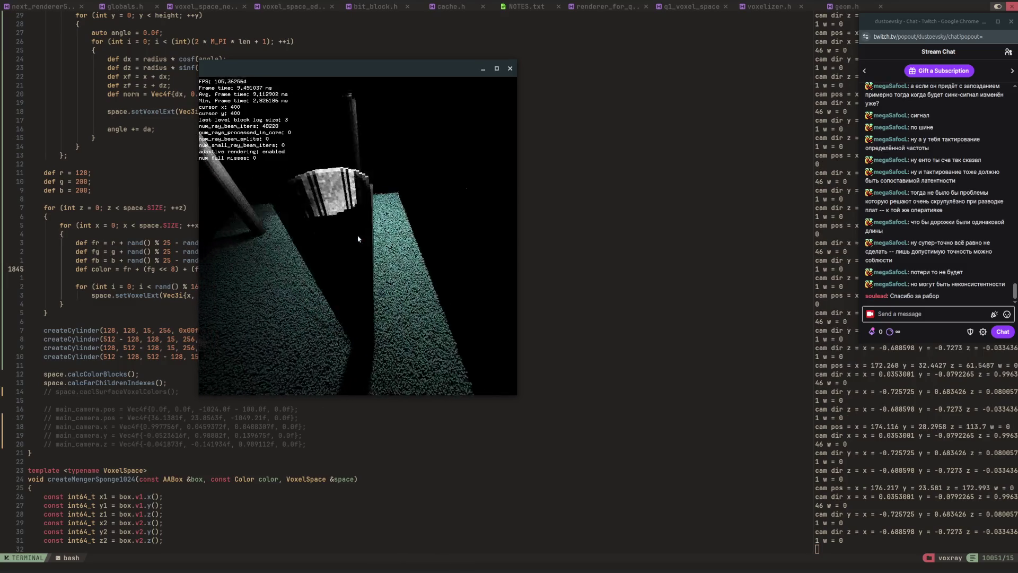
key("s")
Step: Drop the camera near the floor, approach the dark wall, then pull back to reveal the pillars
key("q")
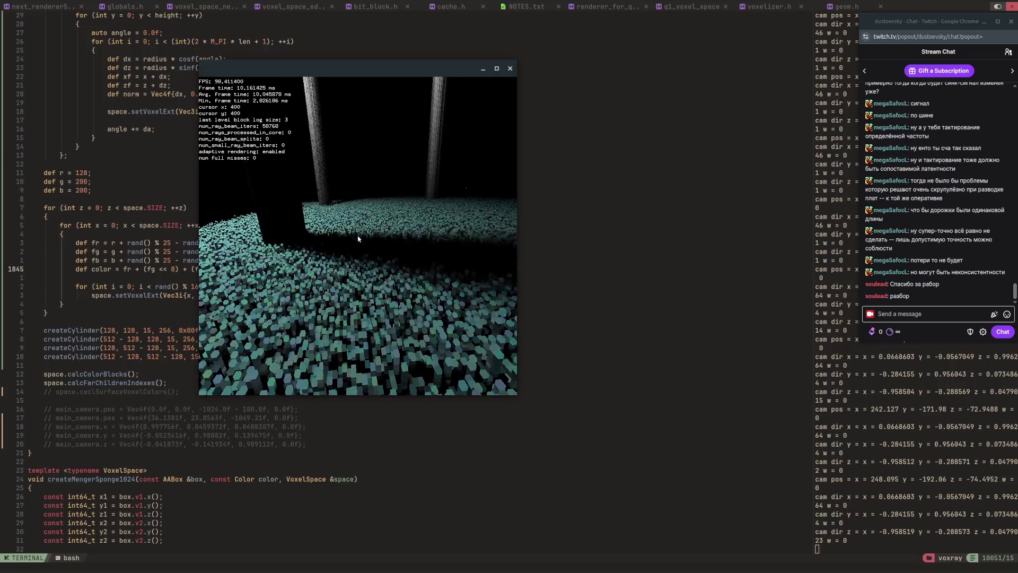
key("a")
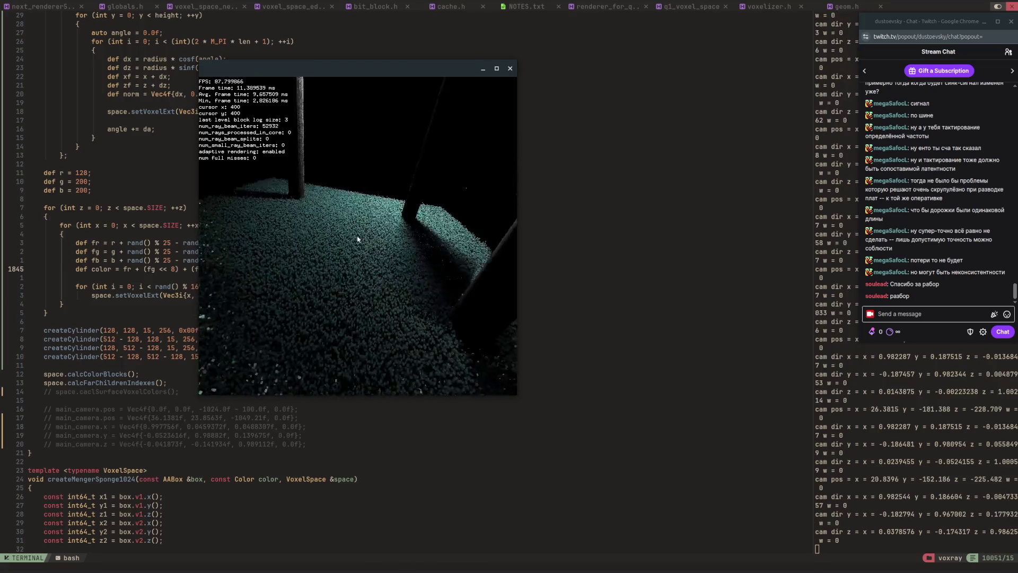
key("w")
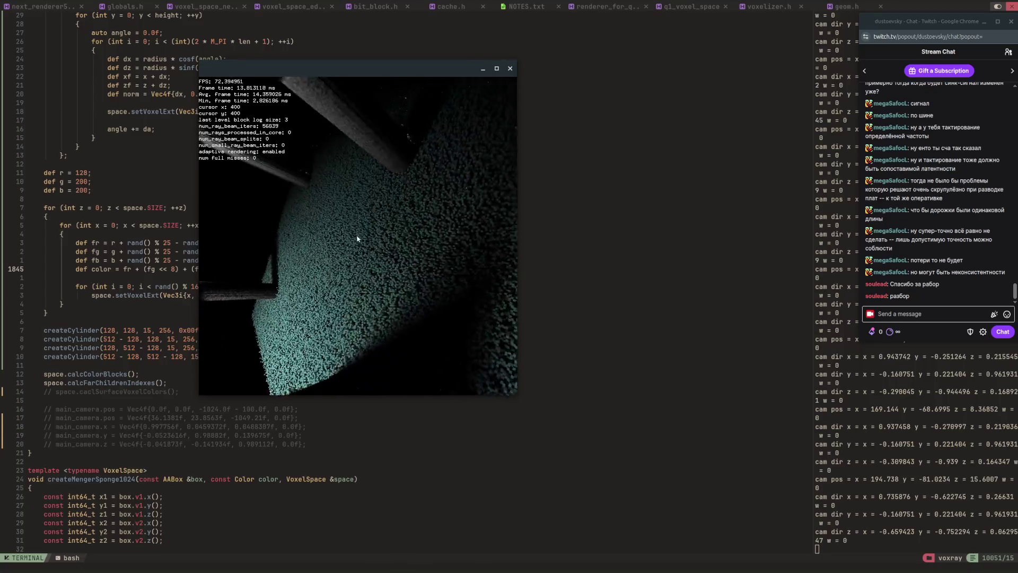
key("w")
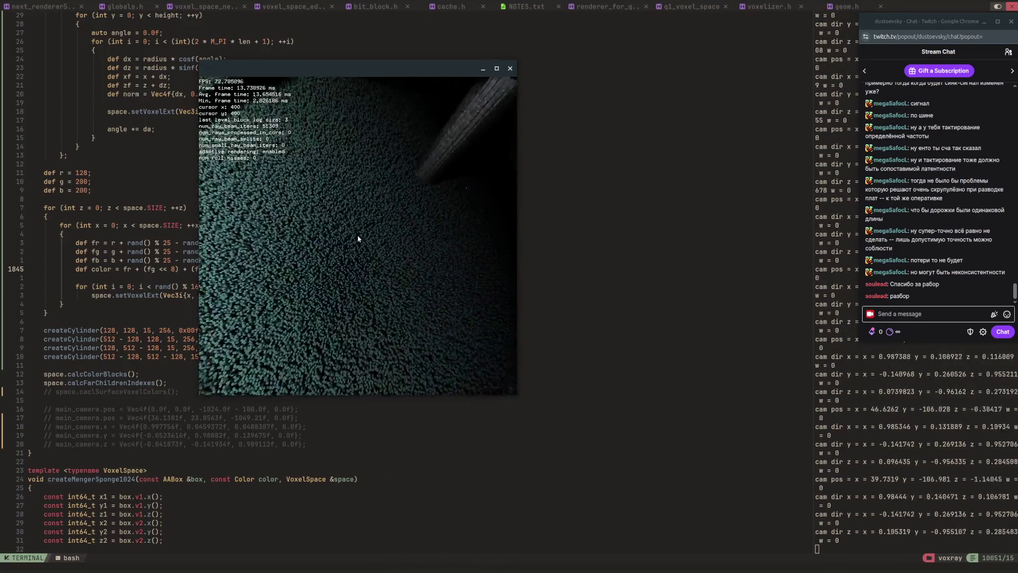
key("w")
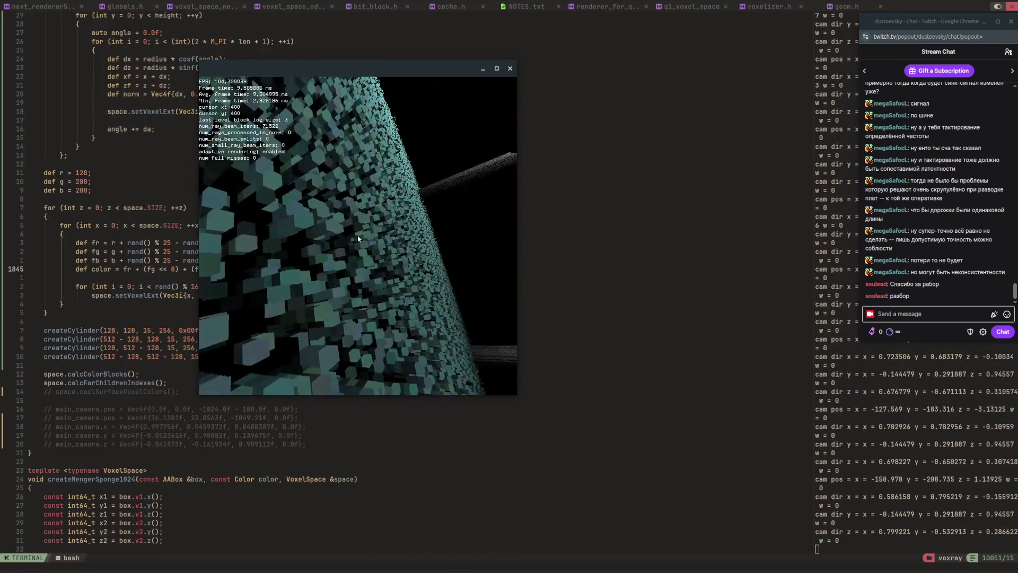
key("w")
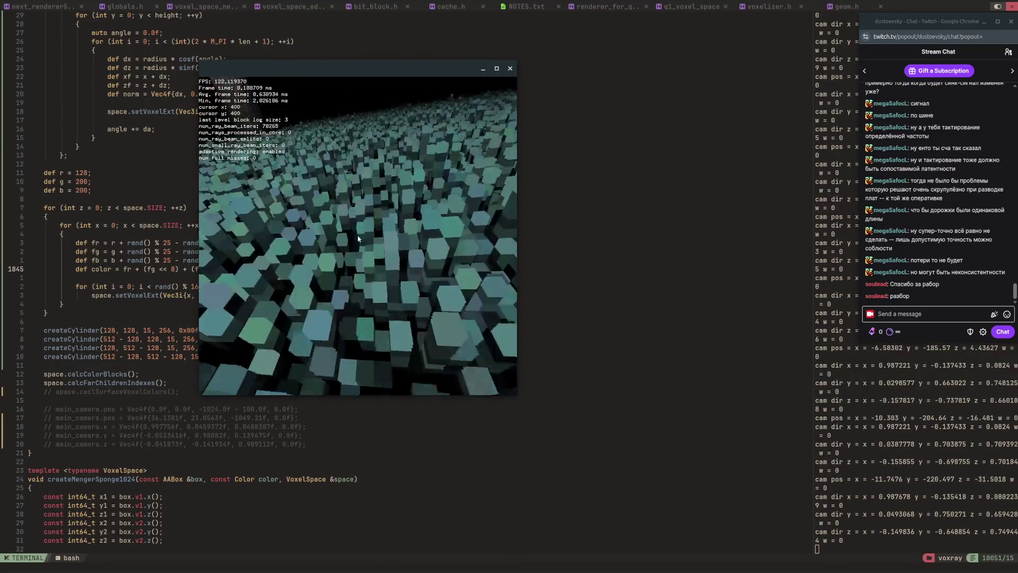
key("s")
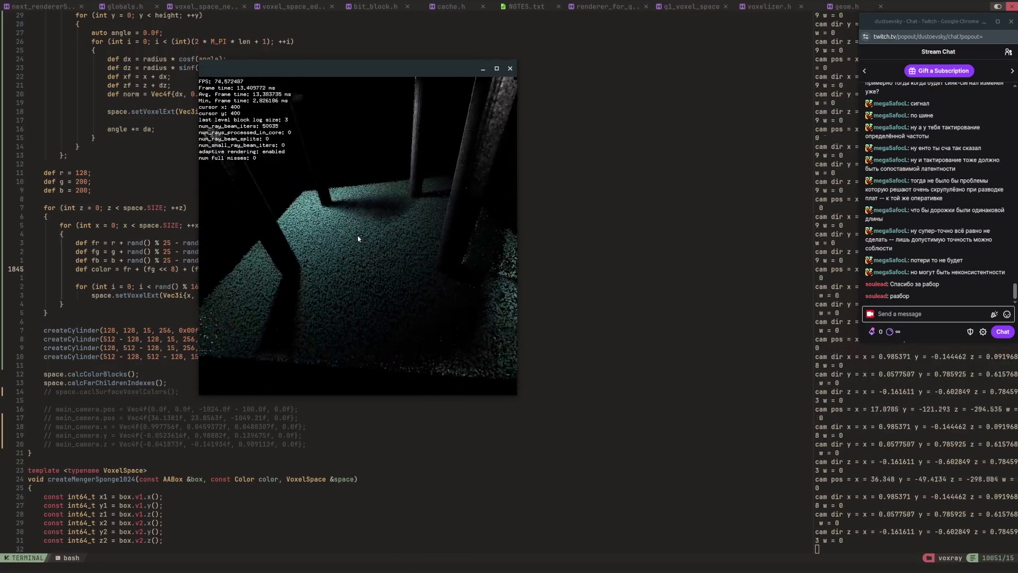
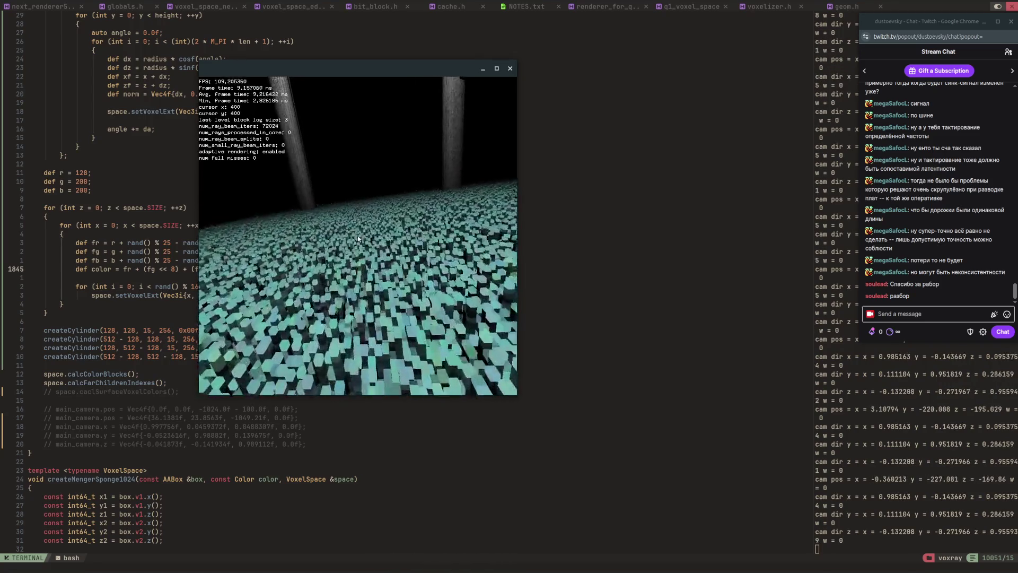
Step: Fly the camera back, up and around to frame the four pillars on the green voxel floor
key("s")
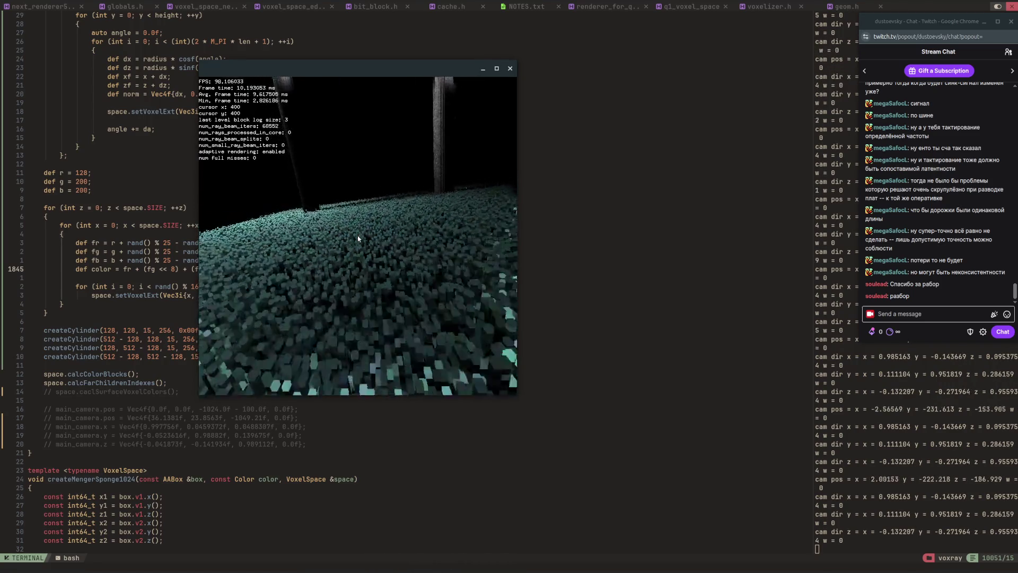
key("space")
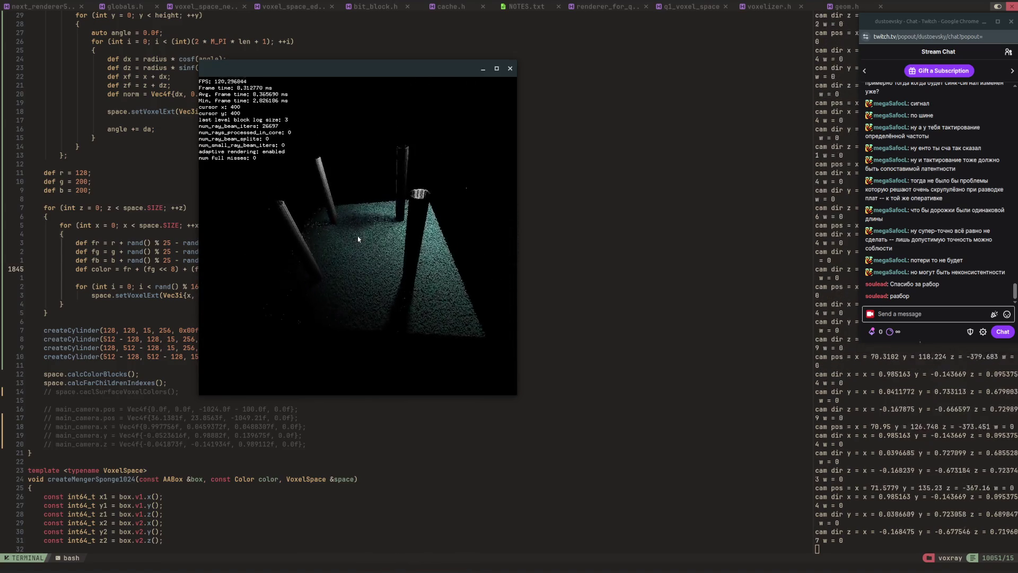
key("a")
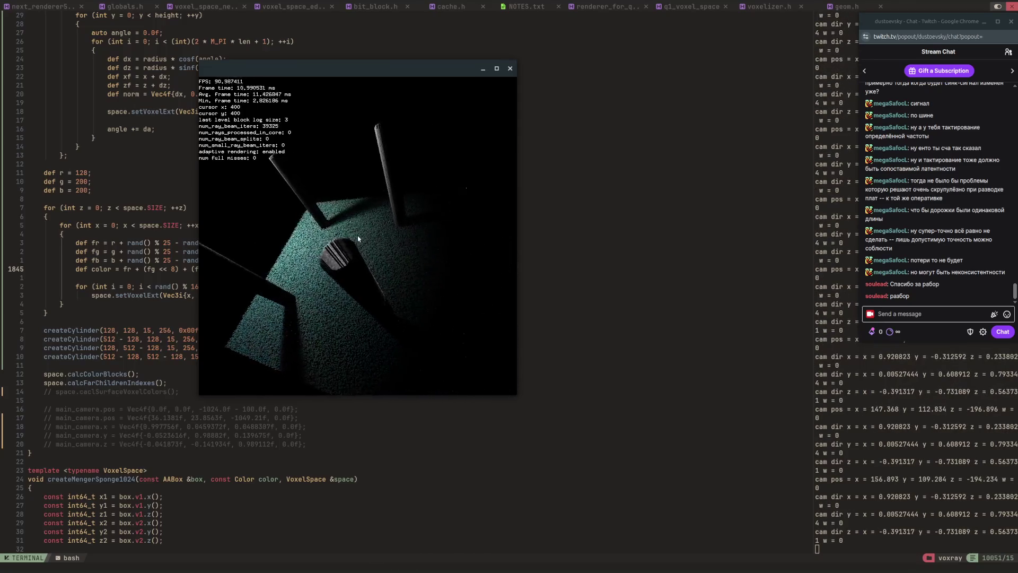
key("a")
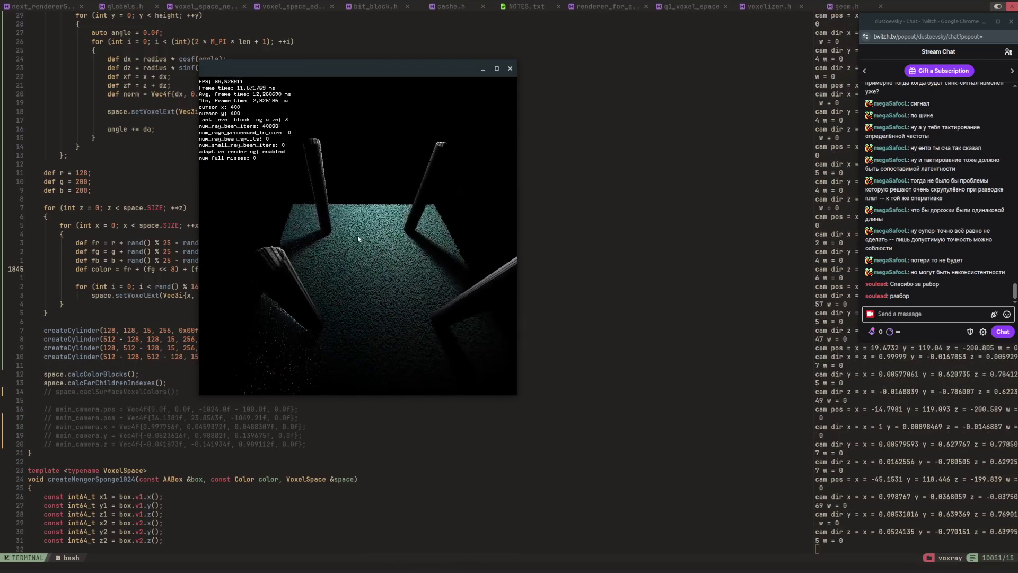
key("a")
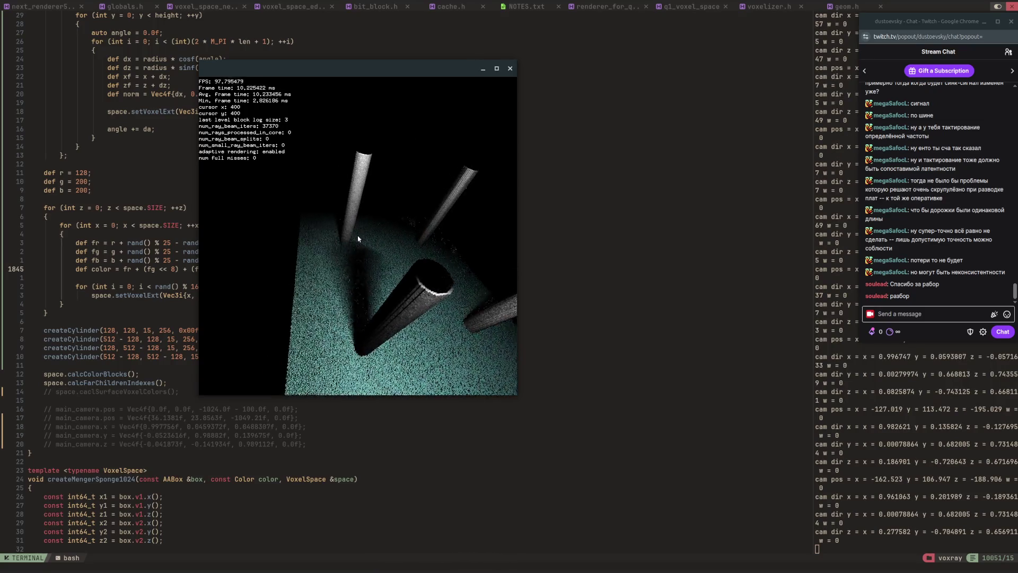
key("a")
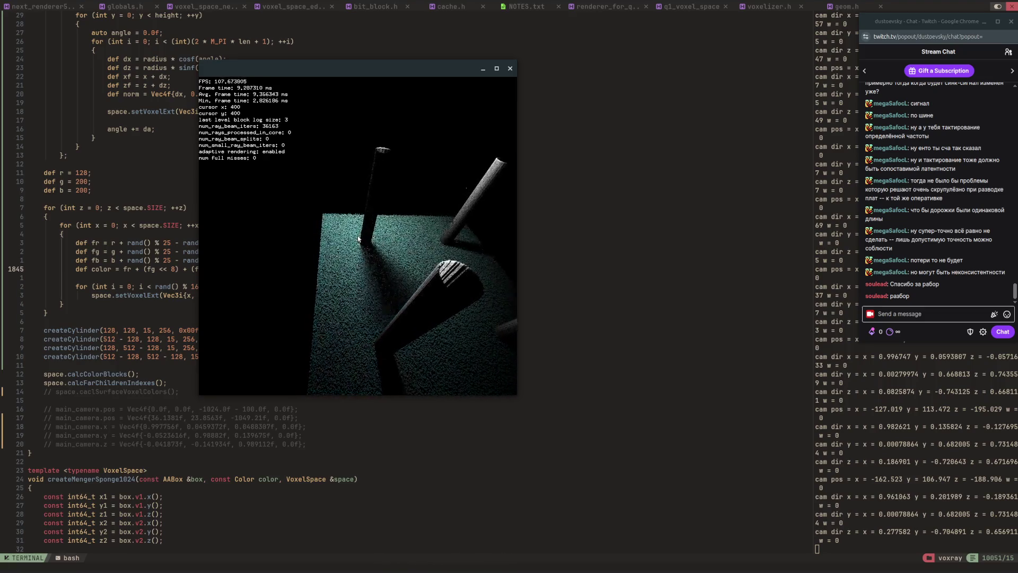
key("d")
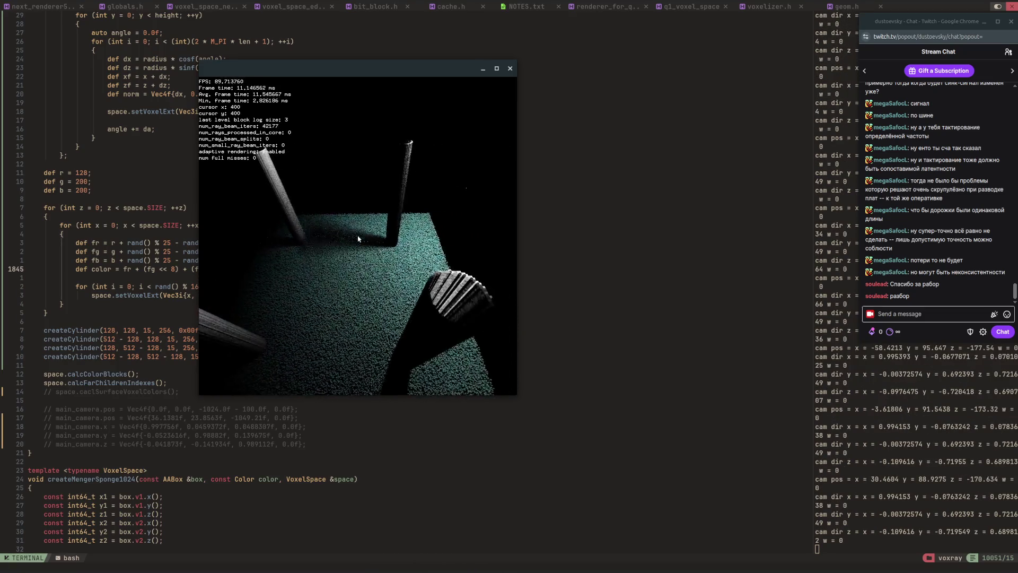
key("Down")
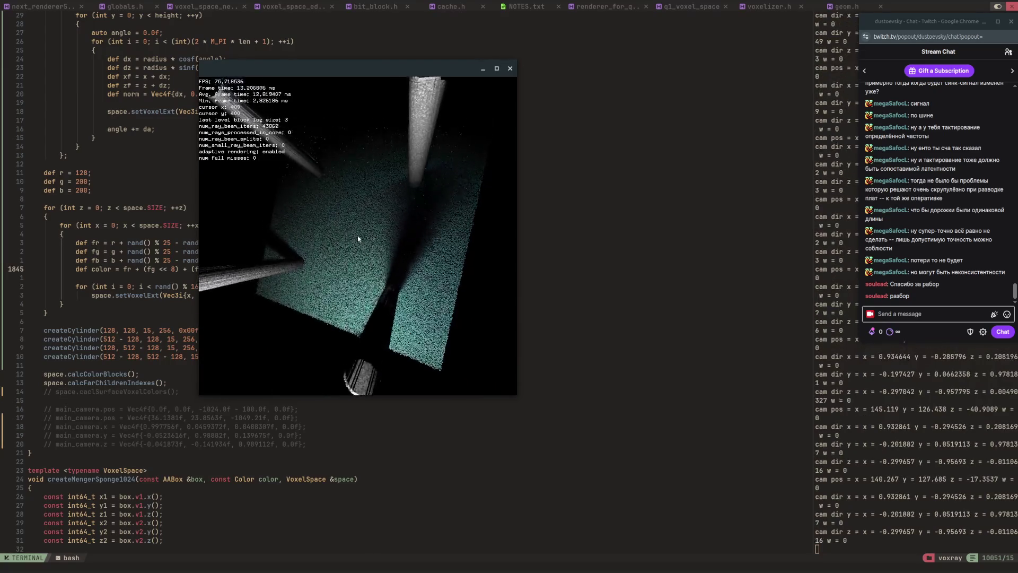
key("w")
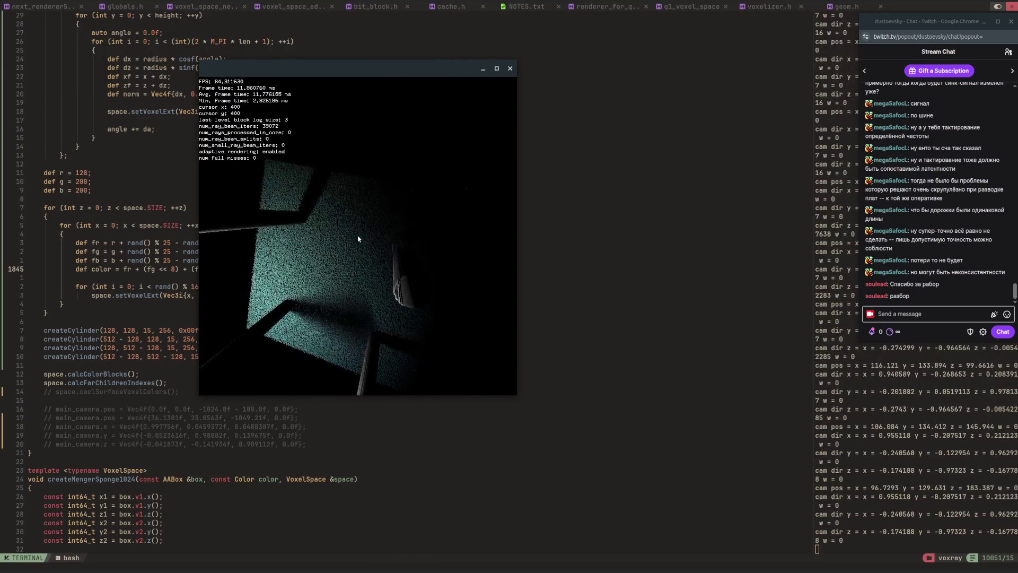
key("s")
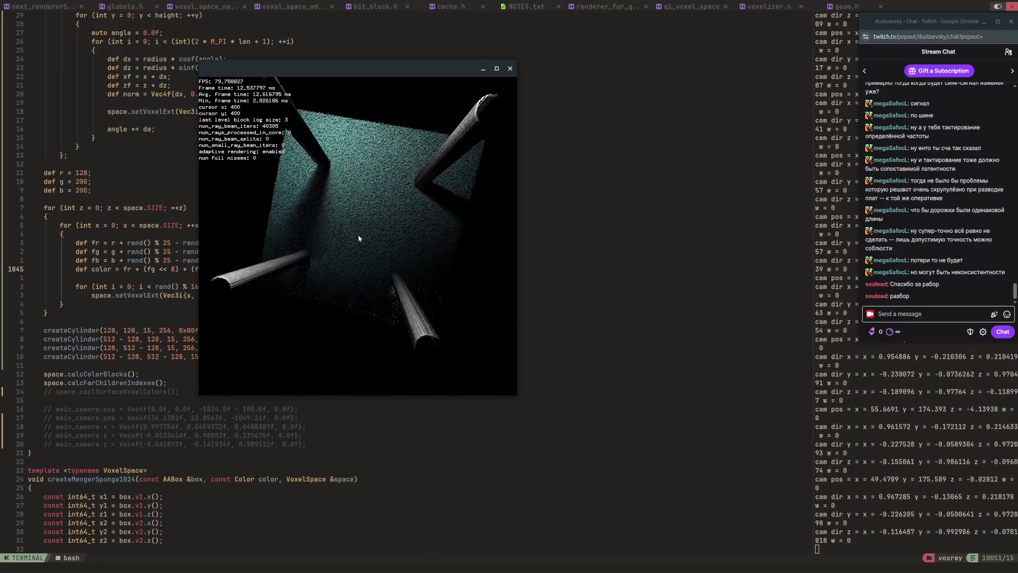
key("w")
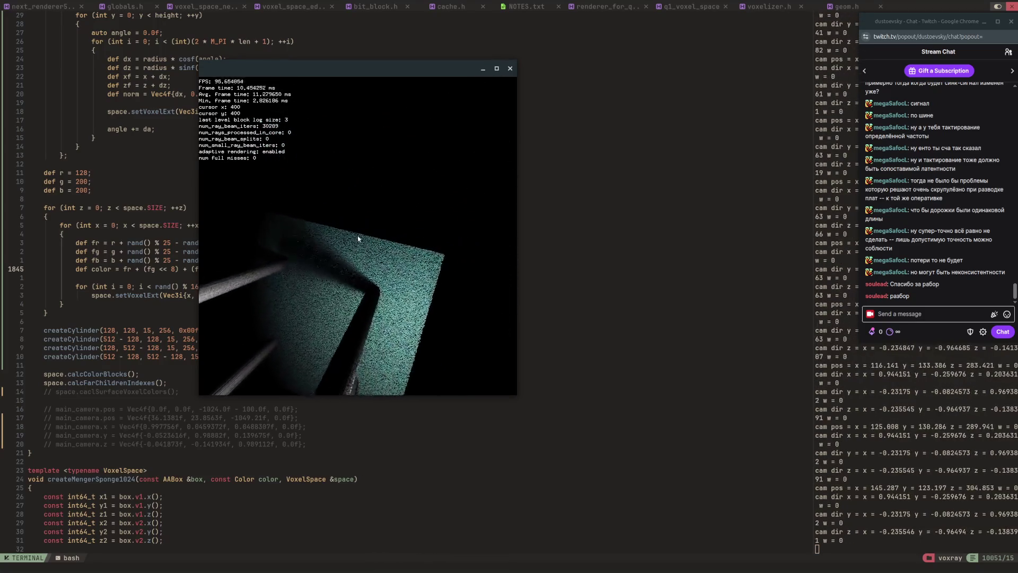
key("a")
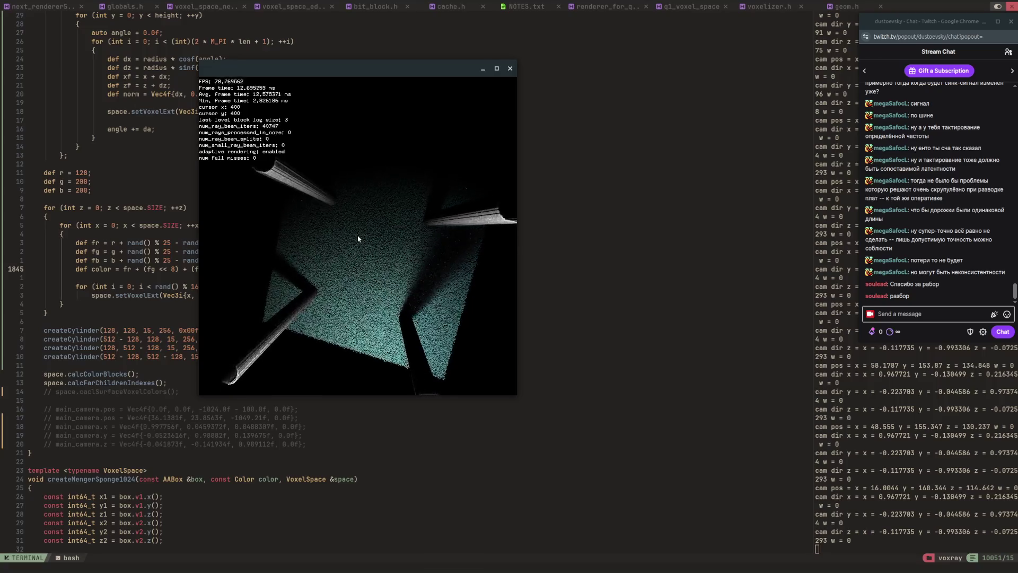
key("d")
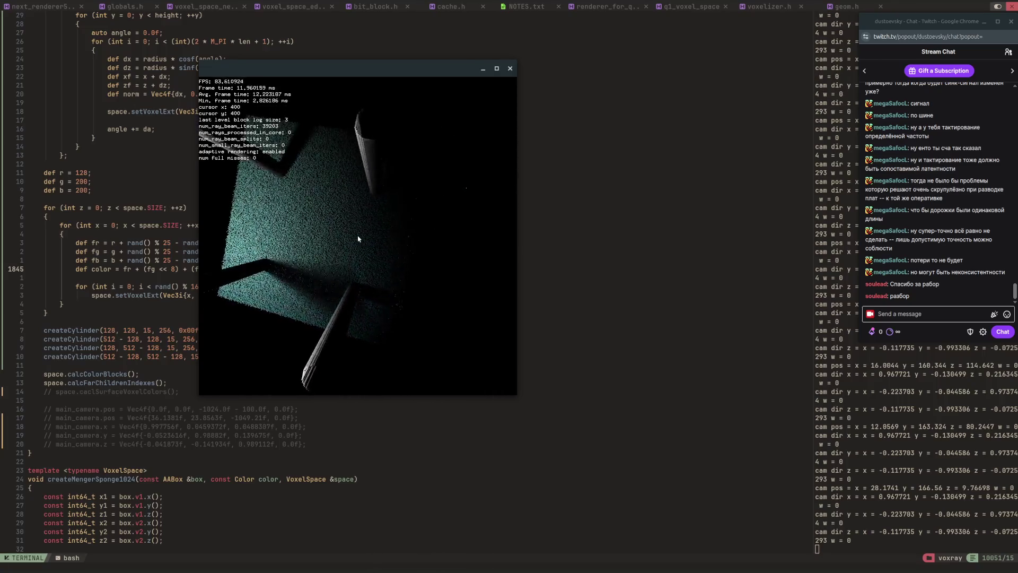
key("a")
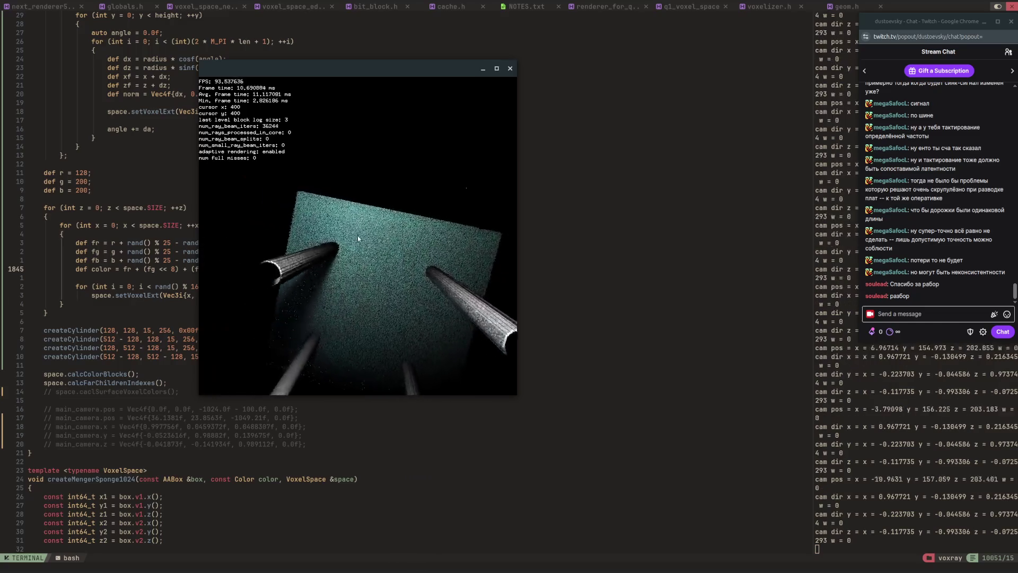
Step: Keep flying across the floor and cylinders, then exit the voxray render window with Escape
key("d")
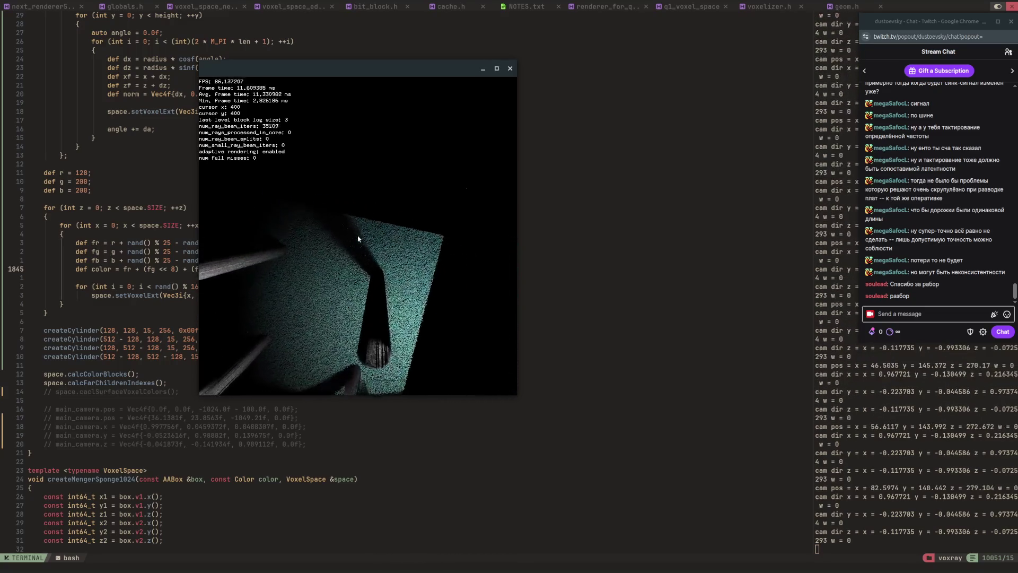
key("a")
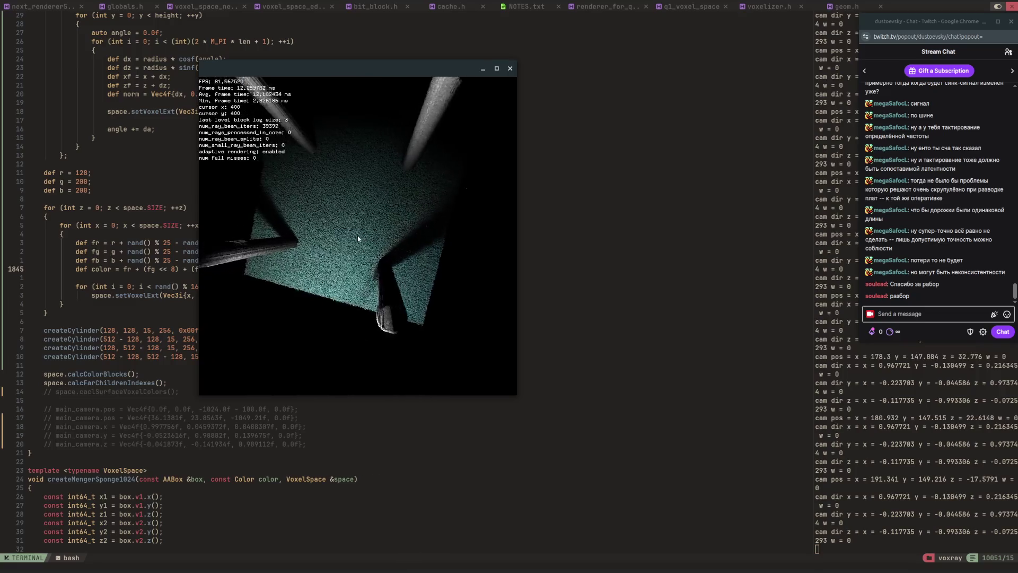
key("d")
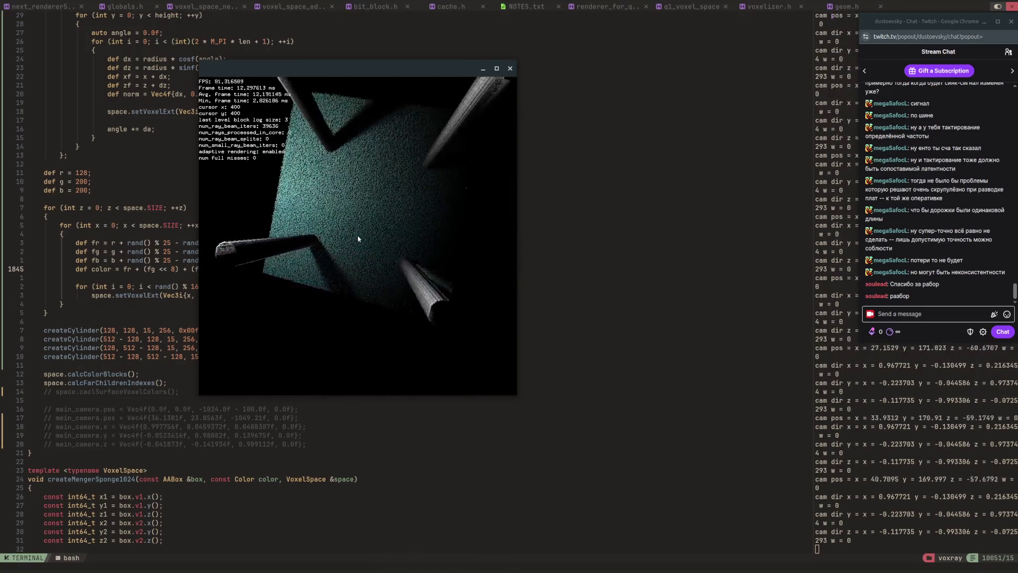
key("a")
key("w")
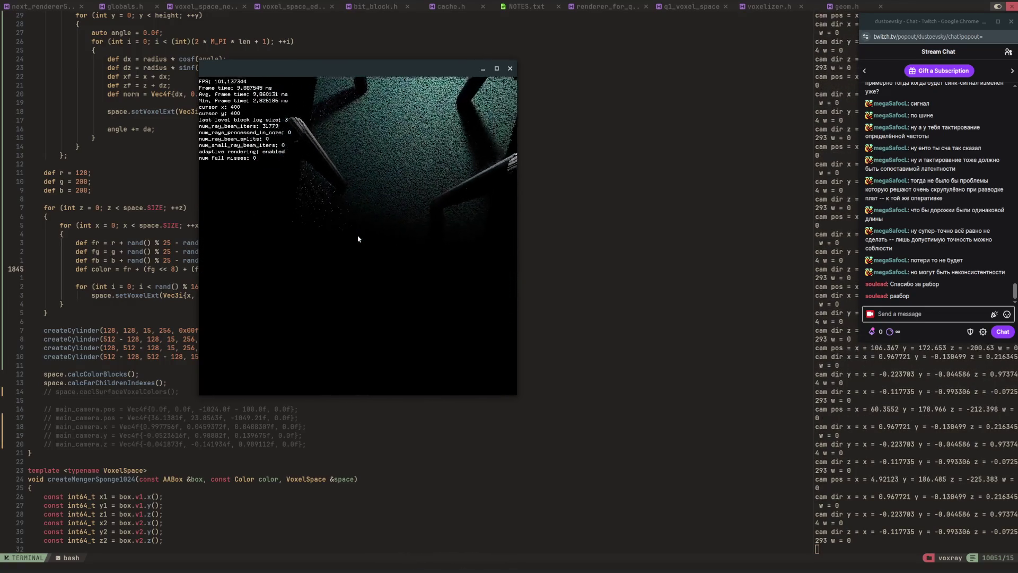
key("w")
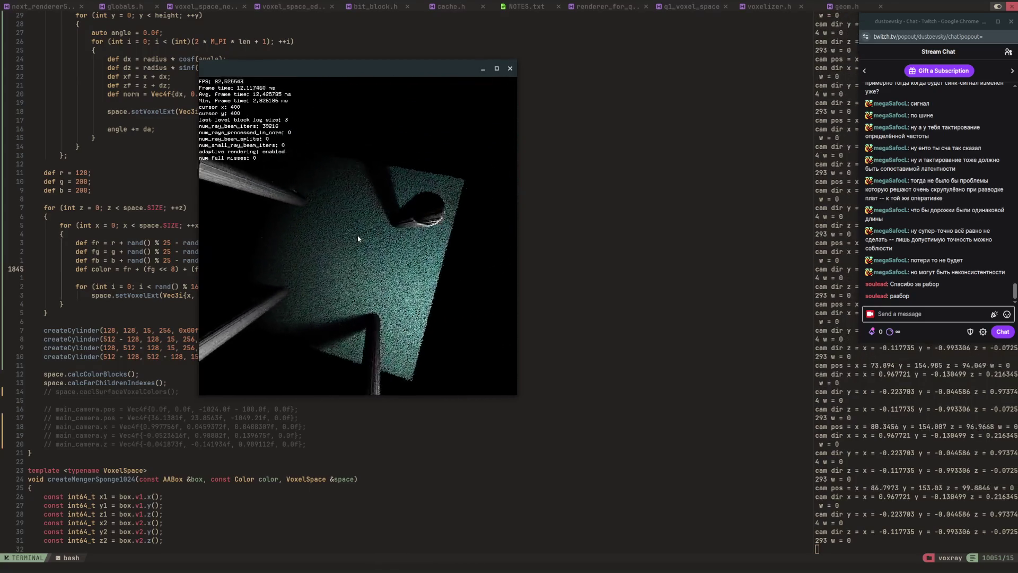
key("d")
key("d")
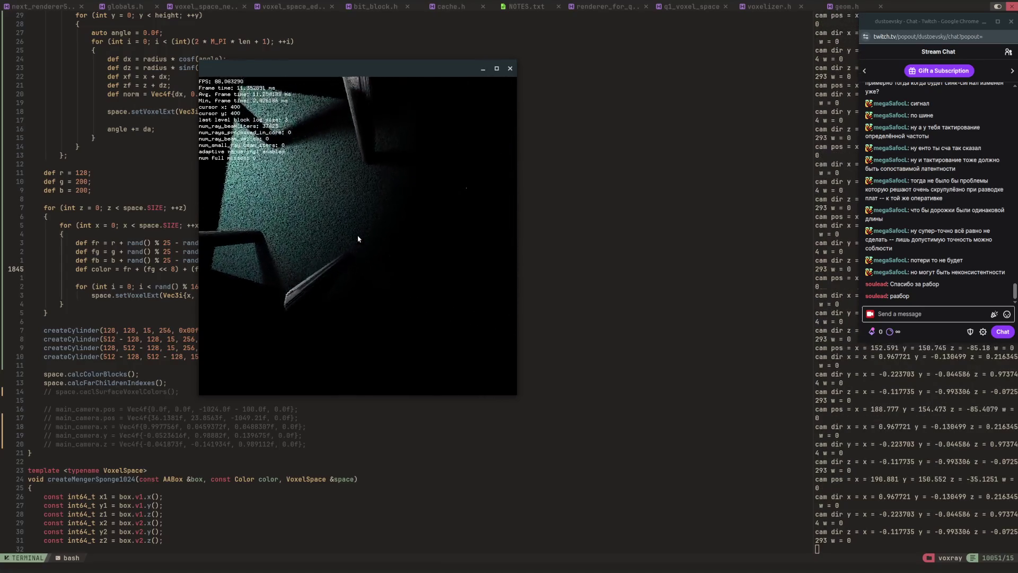
key("w")
key("a")
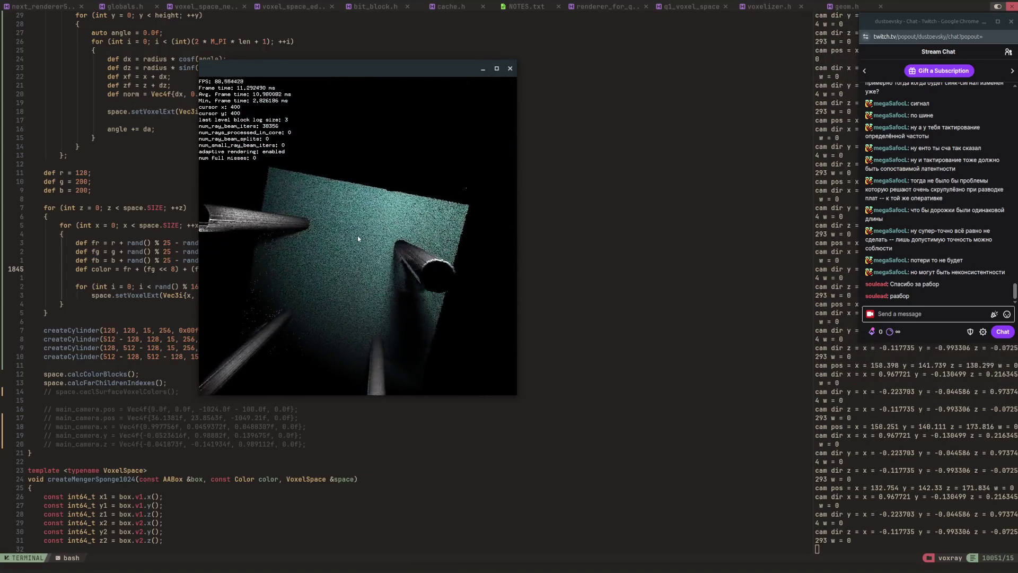
key("d")
key("a")
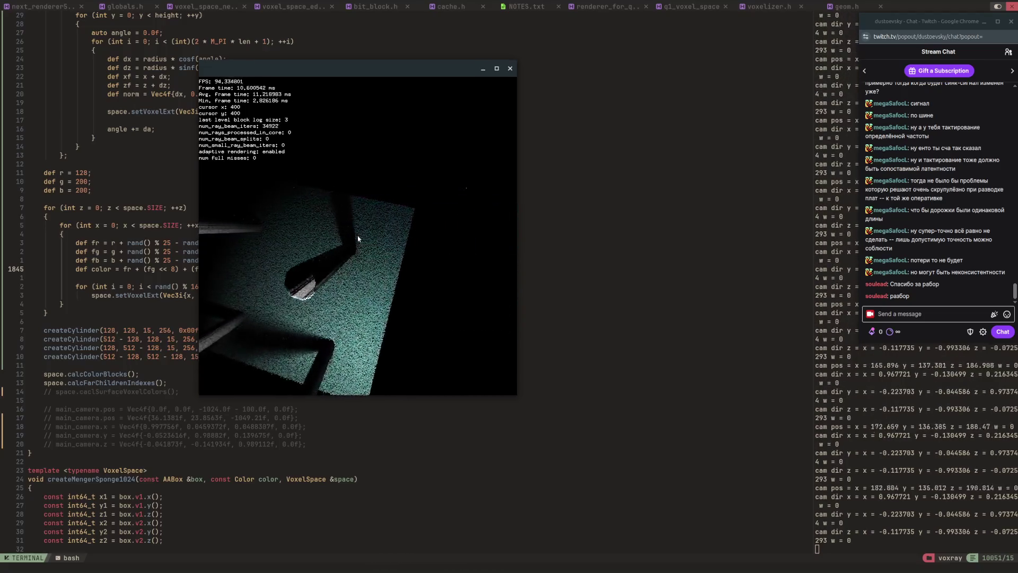
key("d")
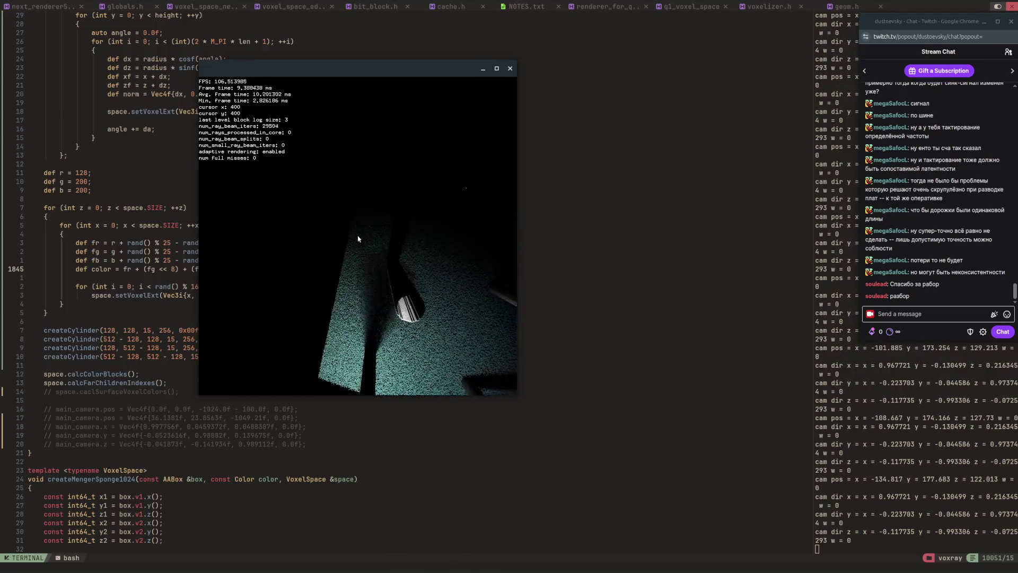
key("d")
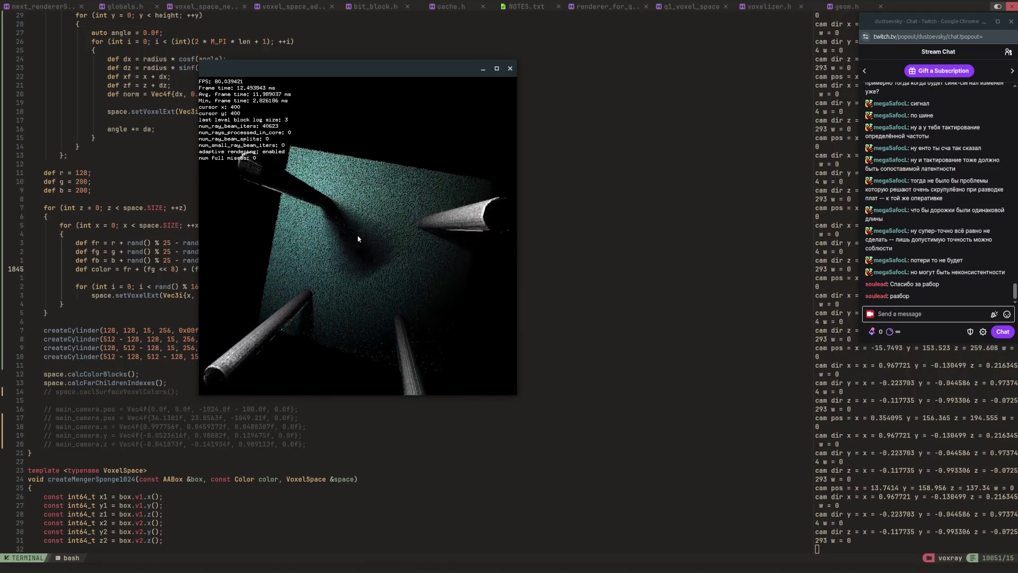
key("Left")
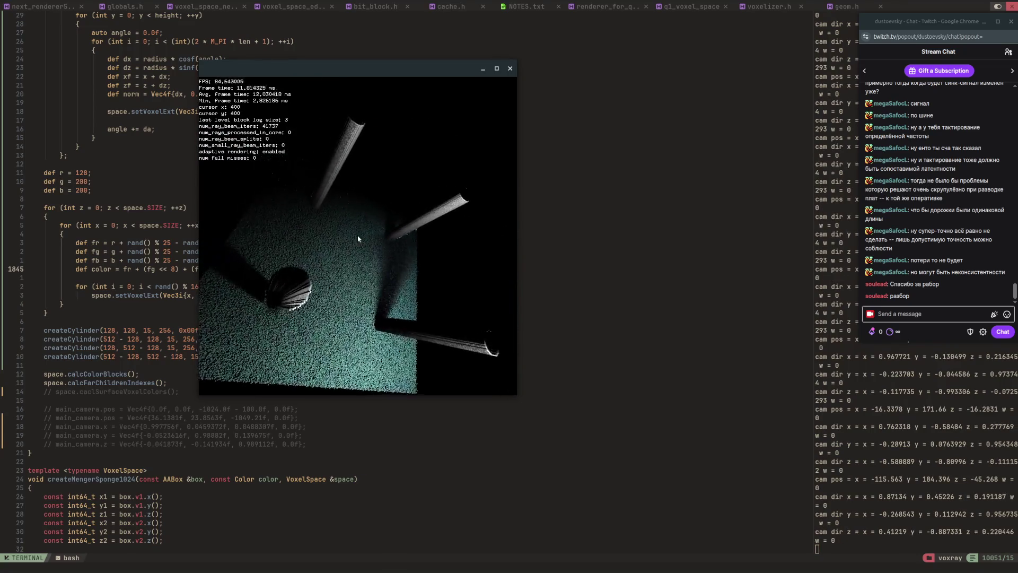
key("Escape")
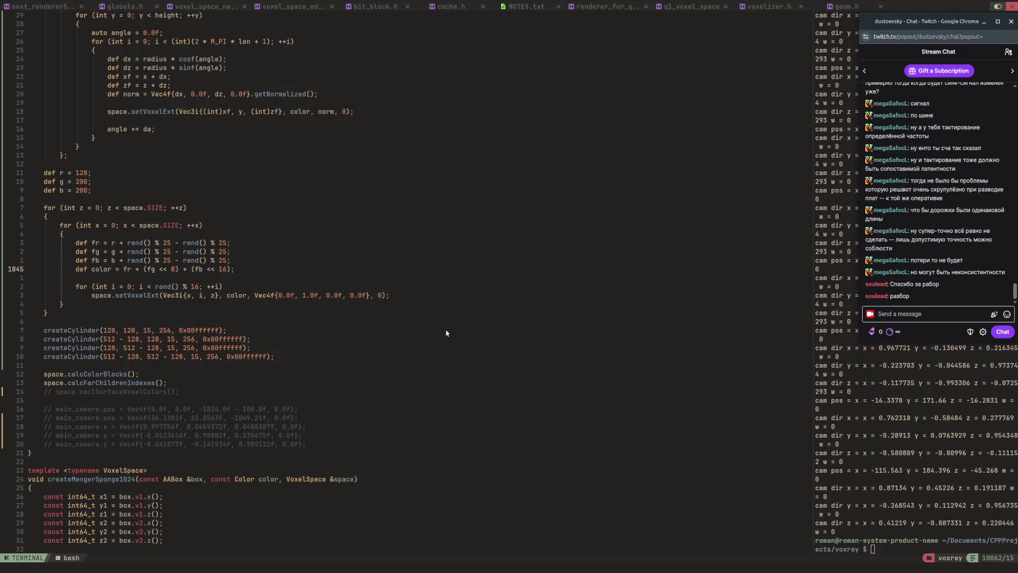
Step: Clear the terminal, switch to the Chrome Stream Manager window, and start a new tab
key("ctrl+l")
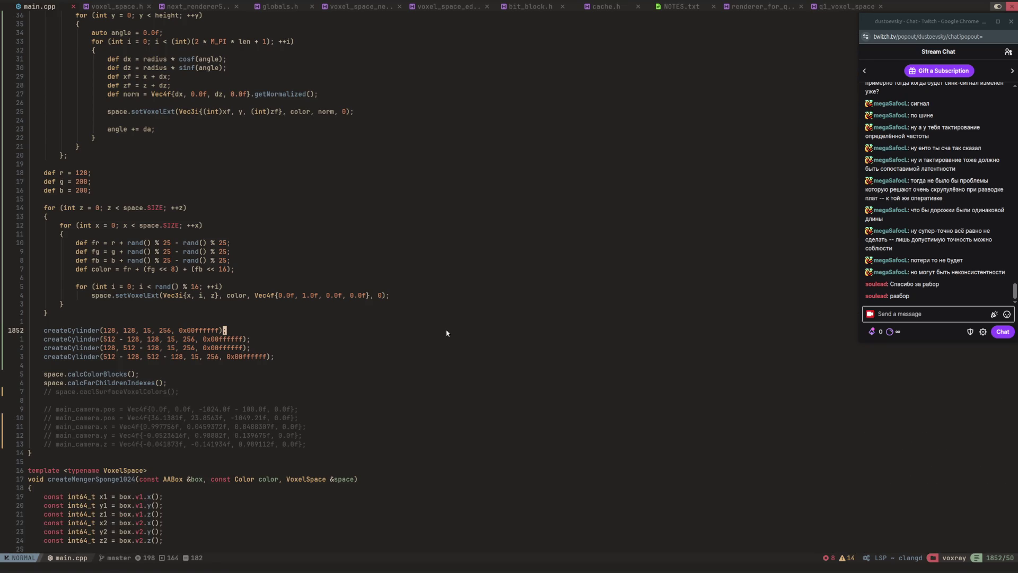
key("alt+Tab")
key("Escape")
key("alt+Tab")
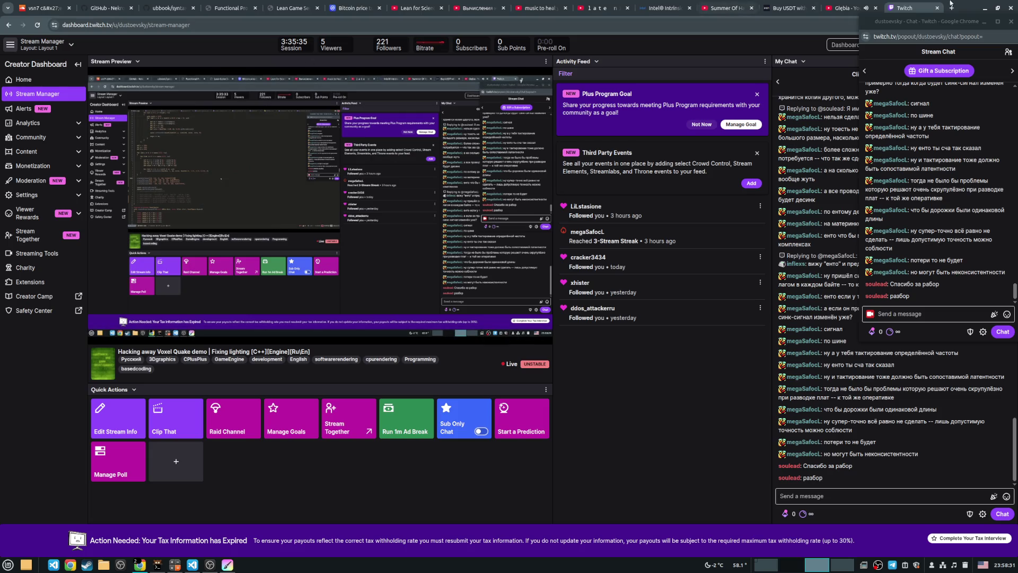
left_click(953, 7)
Step: Load twitch.tv in the new tab, check SpizyPie's sidebar link, and shift the chat popout left
type("t")
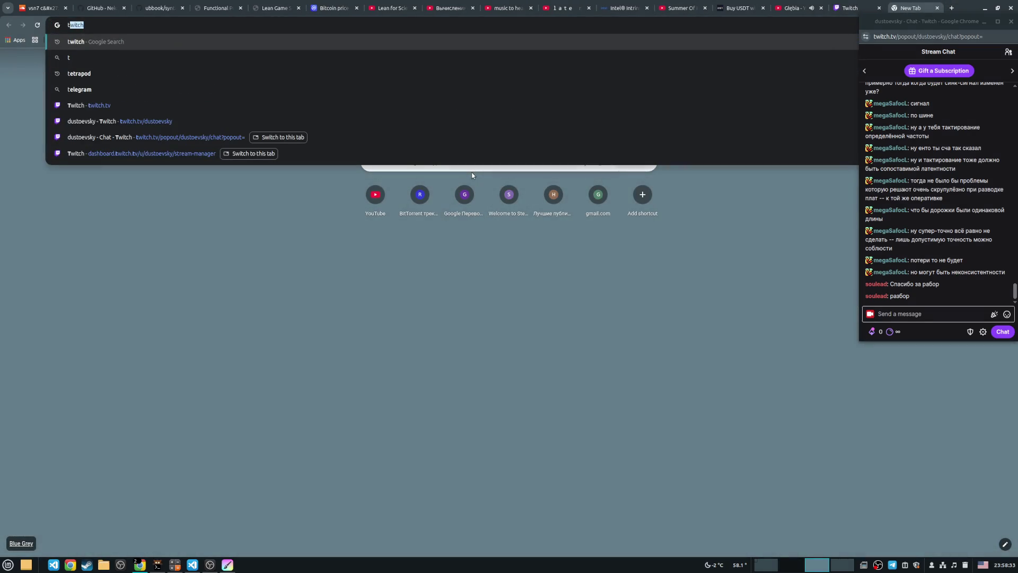
key("Down")
key("Down")
key("Down")
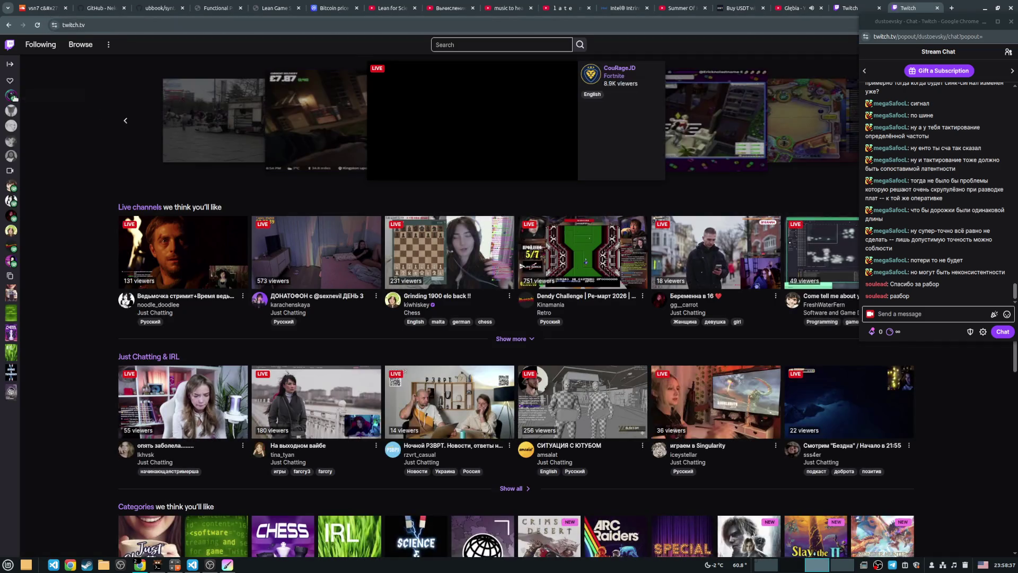
mouse_move(9, 95)
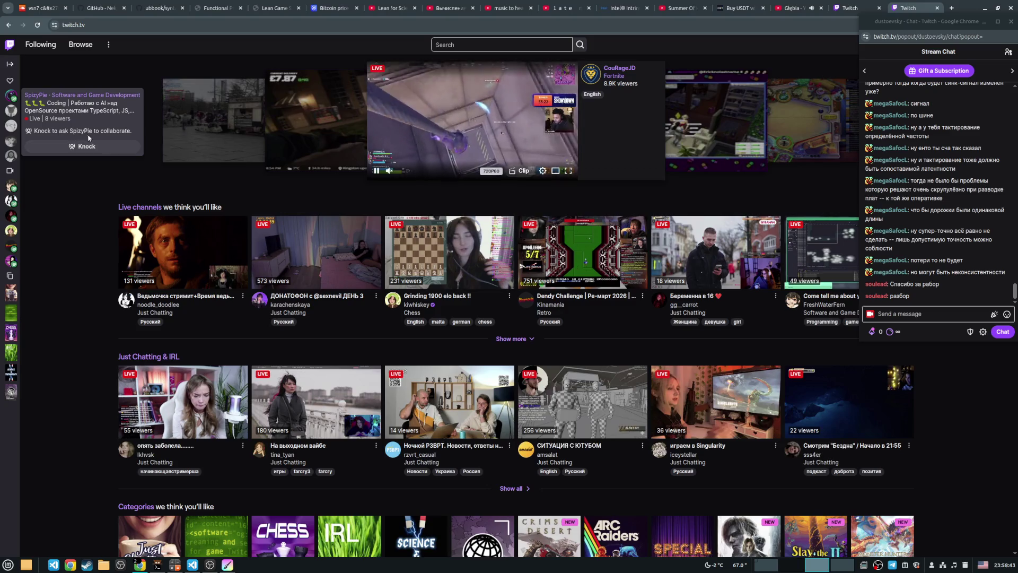
right_click(12, 96)
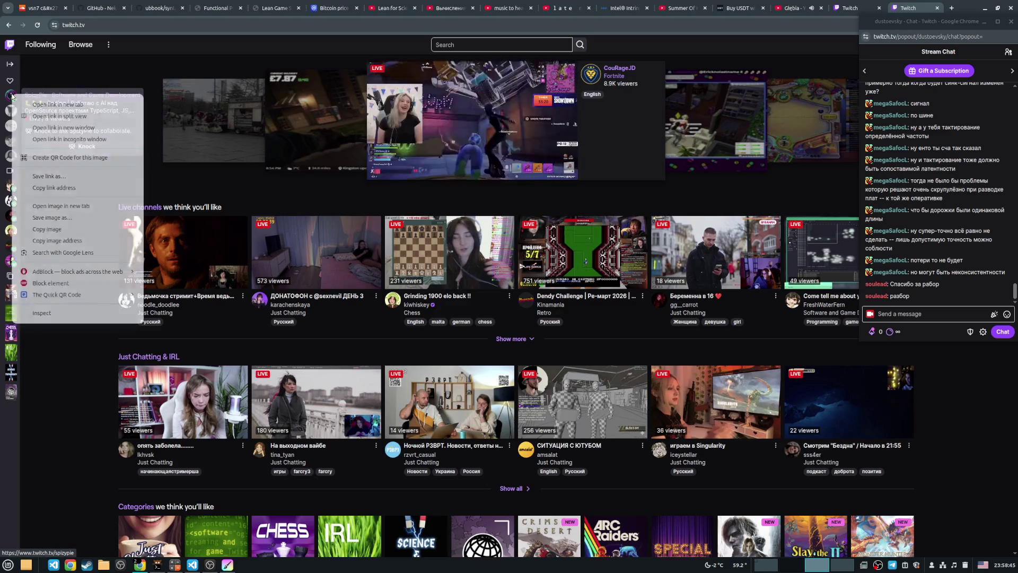
key("Escape")
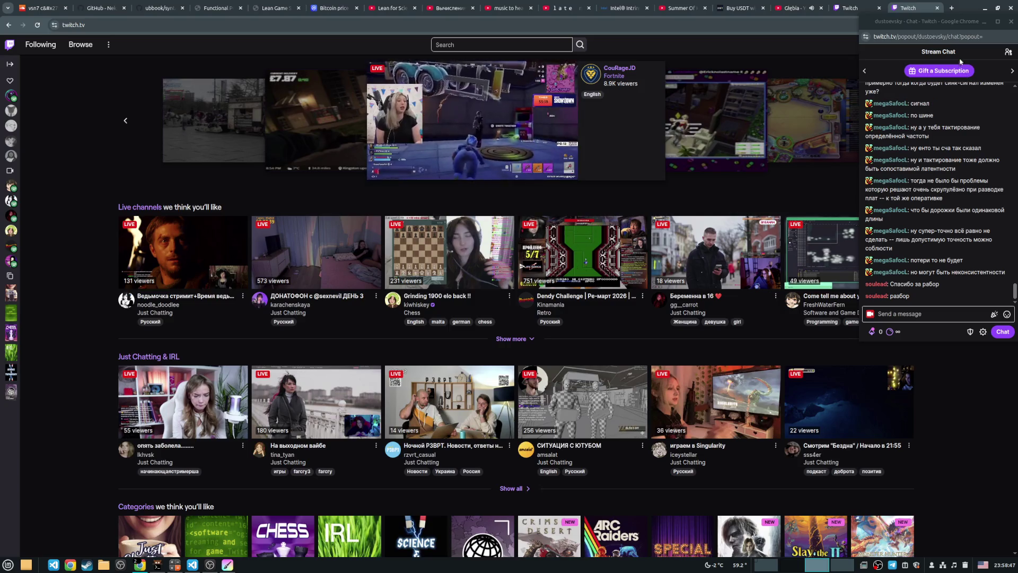
mouse_move(930, 20)
left_mouse_down()
mouse_move(843, 40)
mouse_move(846, 52)
mouse_move(702, 130)
left_mouse_up()
left_click(855, 6)
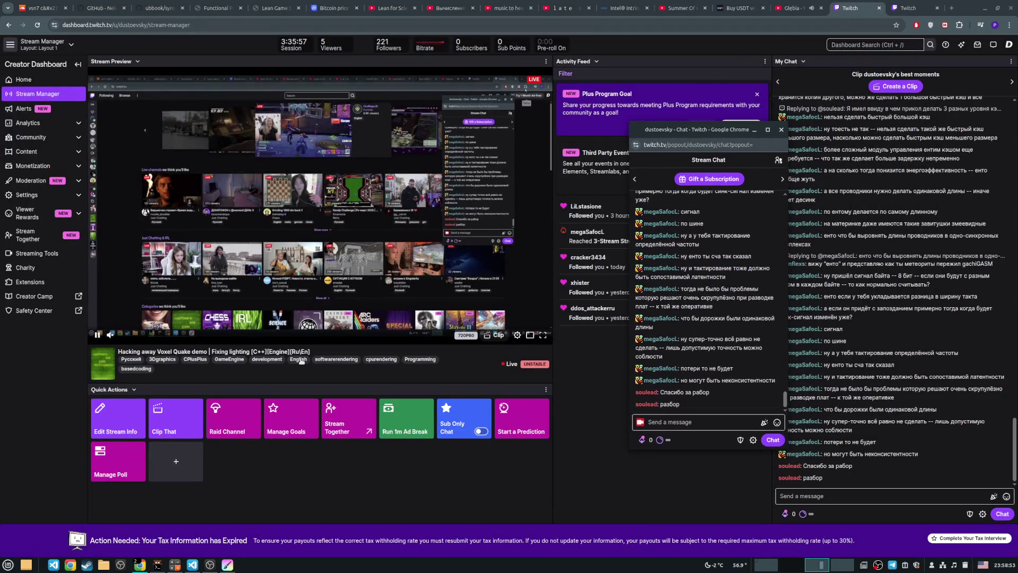
Step: Open Raid Channel, search 'spizy', and select SpizyPie as the raid target
left_click(240, 428)
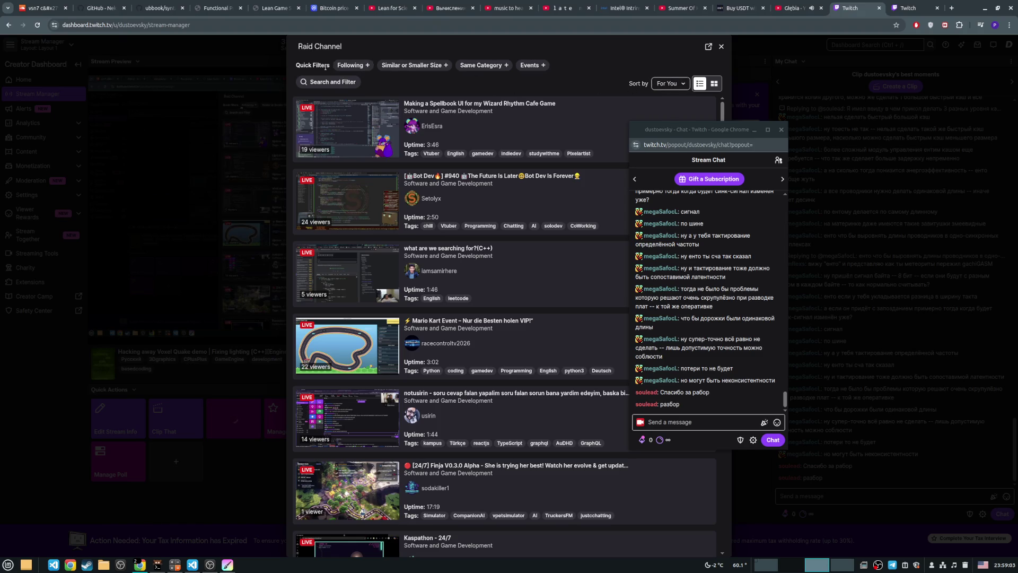
left_click(333, 82)
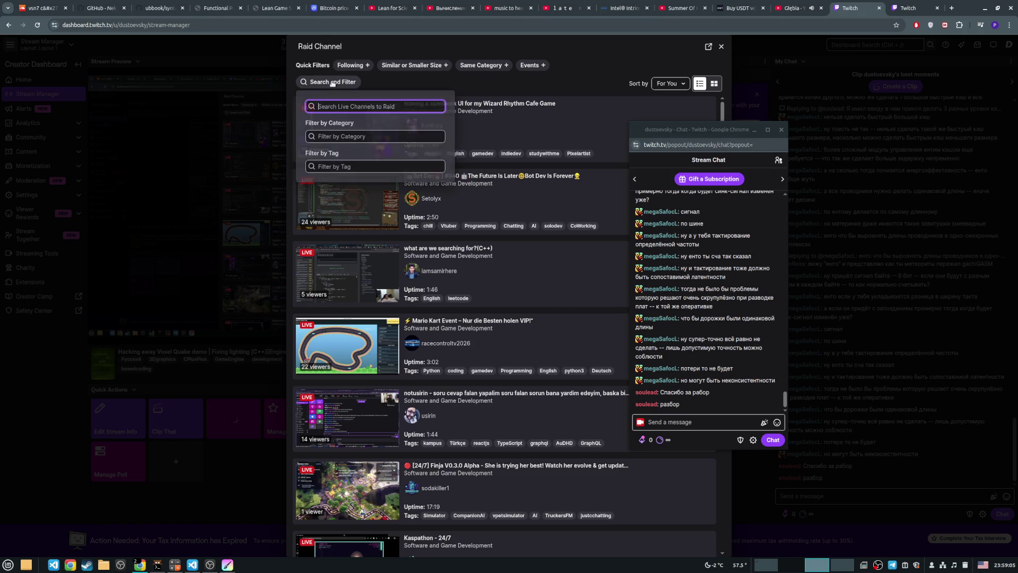
type("spizy")
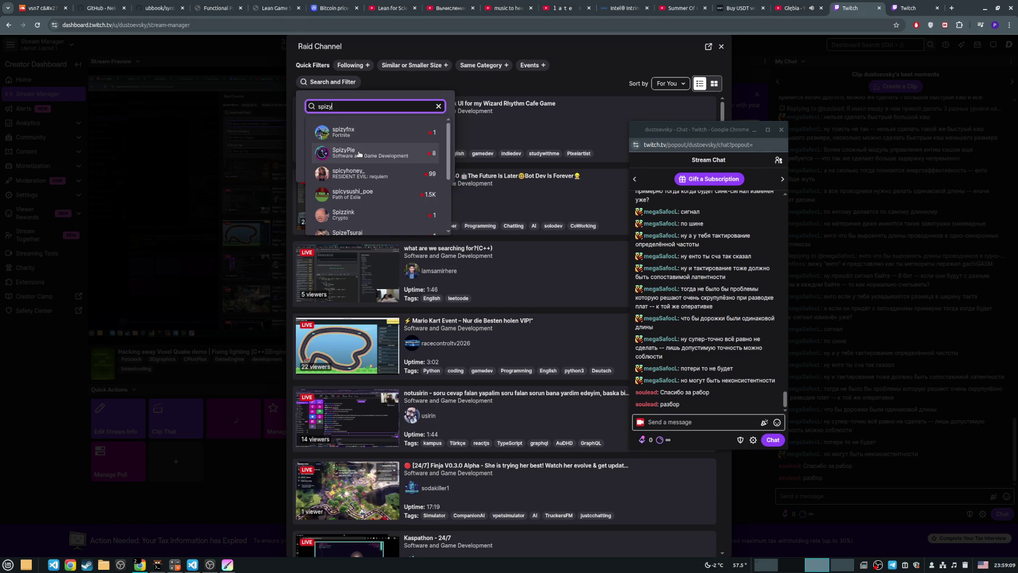
left_click(403, 153)
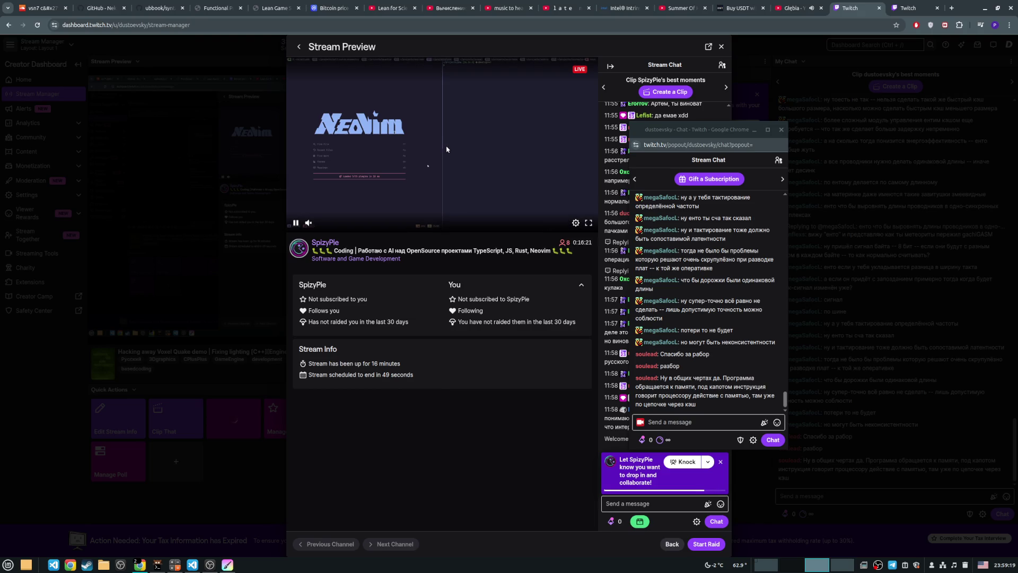
Step: Move the chat popout right, start the raid on SpizyPie, and close the stream preview
left_click_drag(700, 130, 867, 115)
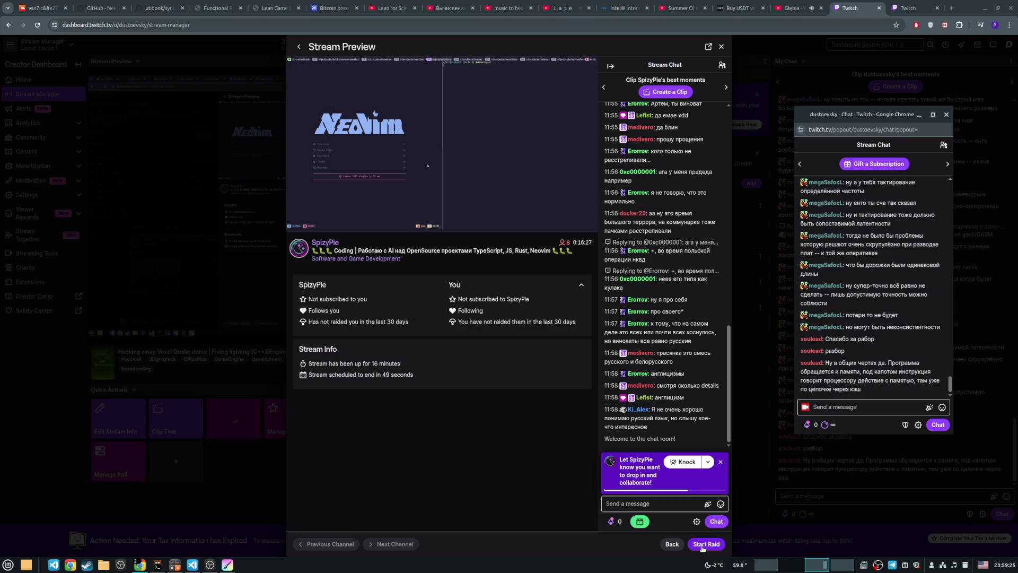
left_click(705, 544)
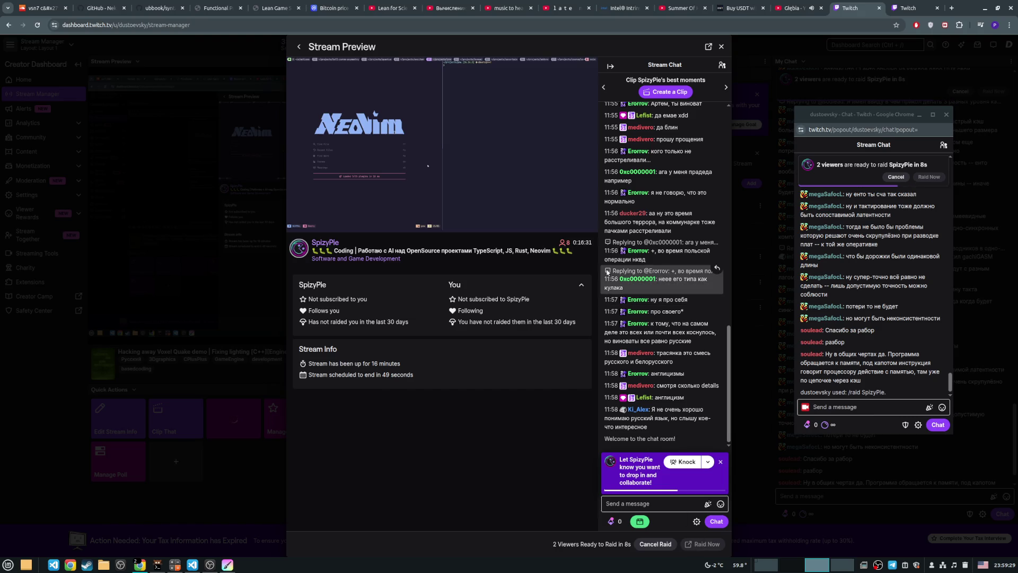
mouse_move(527, 205)
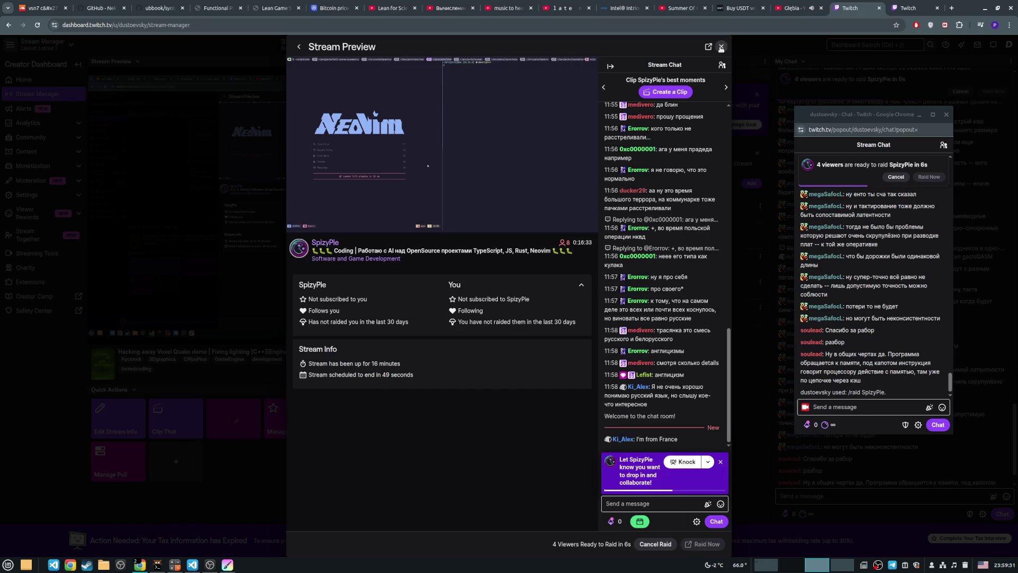
left_click(721, 47)
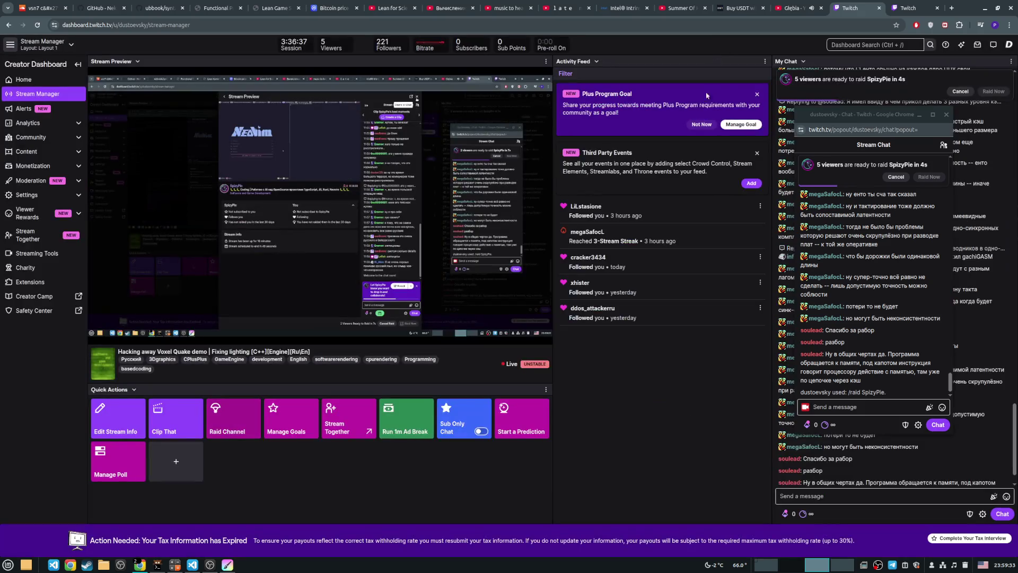
Step: Move the chat popout up, launch the raid immediately with Raid Now, then view the Głębia video
mouse_move(825, 116)
left_mouse_down()
mouse_move(888, 68)
mouse_move(884, 39)
left_mouse_up()
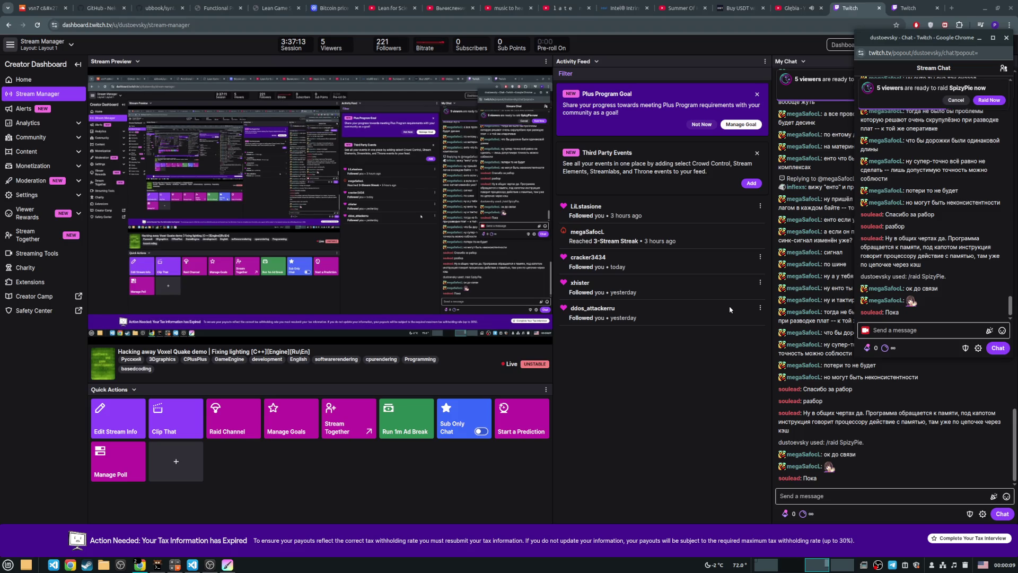
left_click(989, 101)
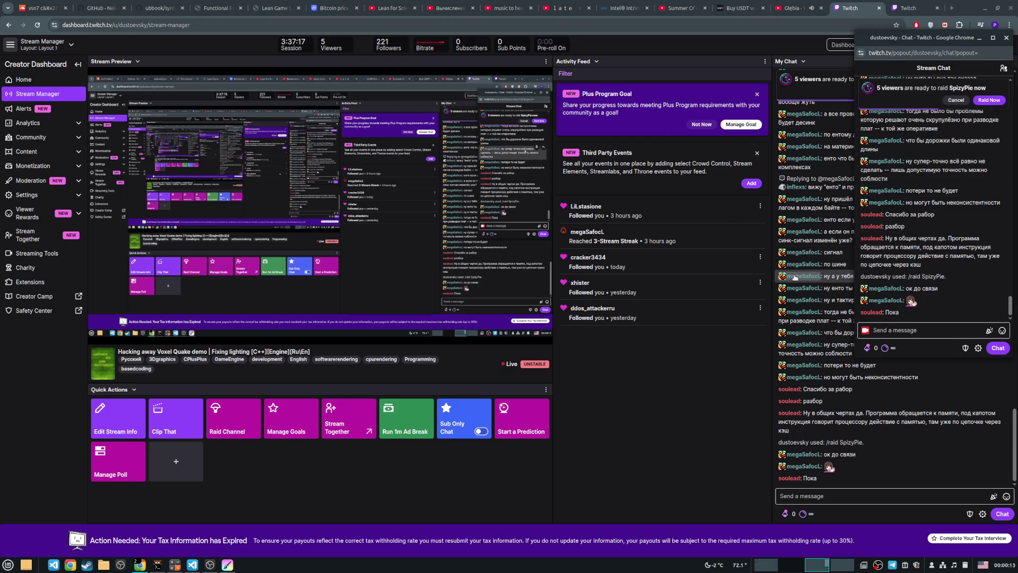
left_click(807, 3)
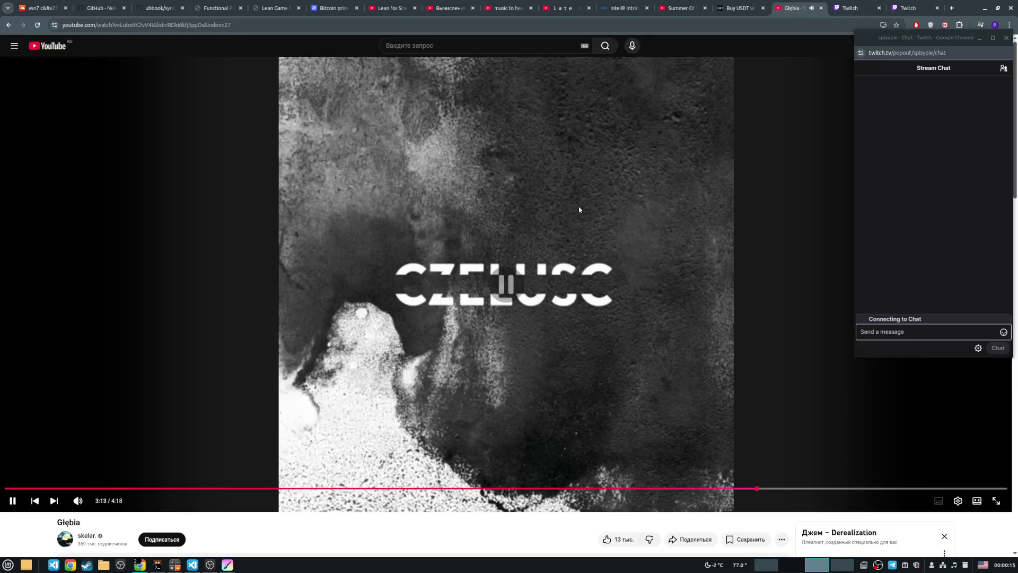
Step: Return to the Stream Manager, then bring the second twitch.tv home page forward
left_click(850, 4)
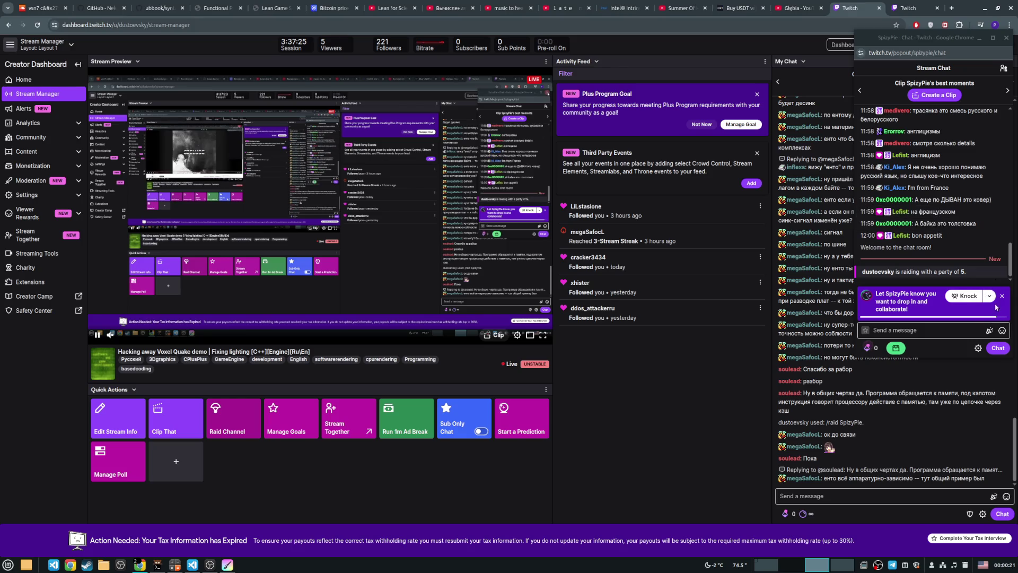
left_click(909, 7)
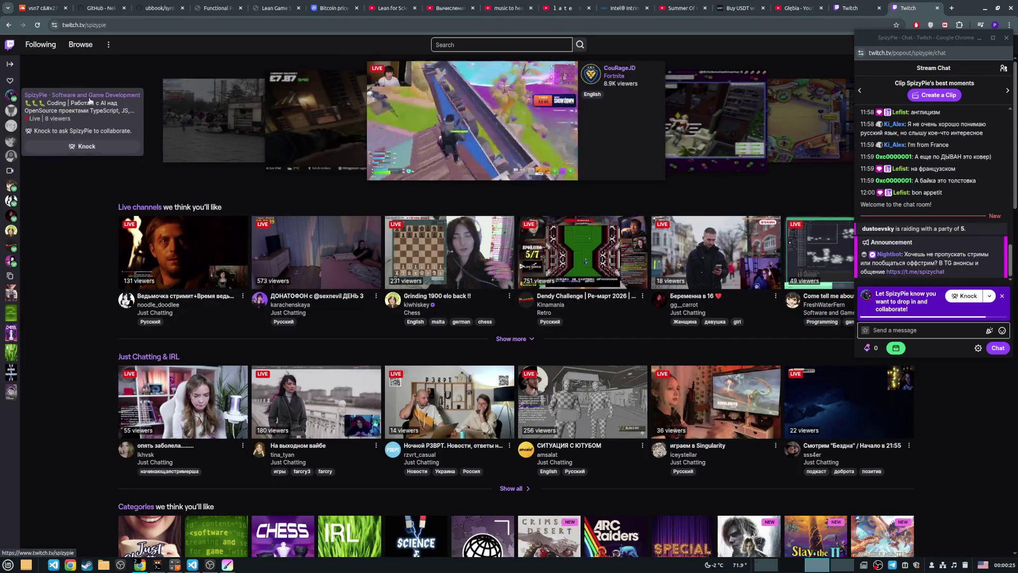
Step: Open SpizyPie's channel, close the popout chat, and send the greeting 'привет (:'
left_click(11, 96)
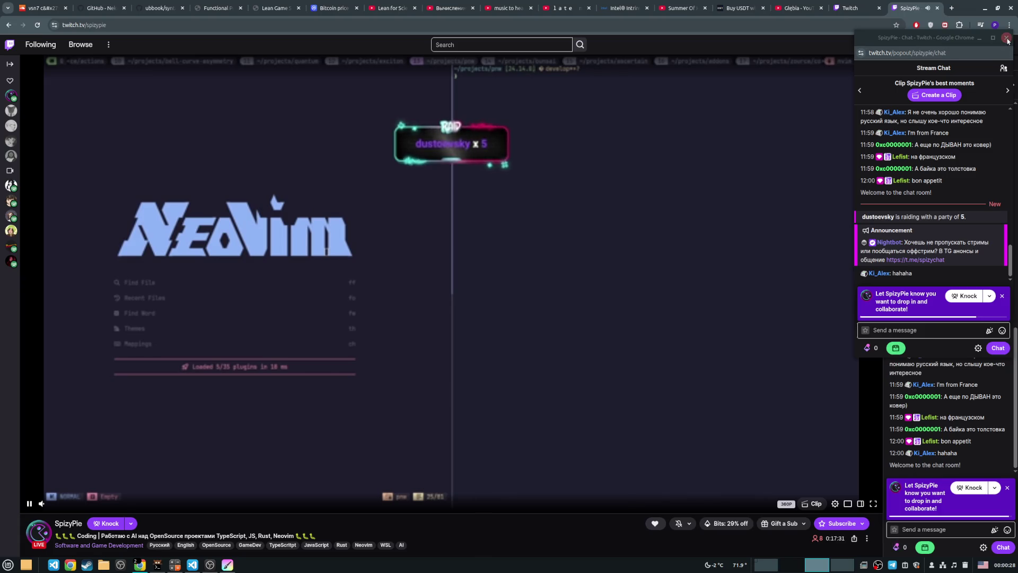
left_click(1008, 38)
scroll(1016, 470, "up", 3)
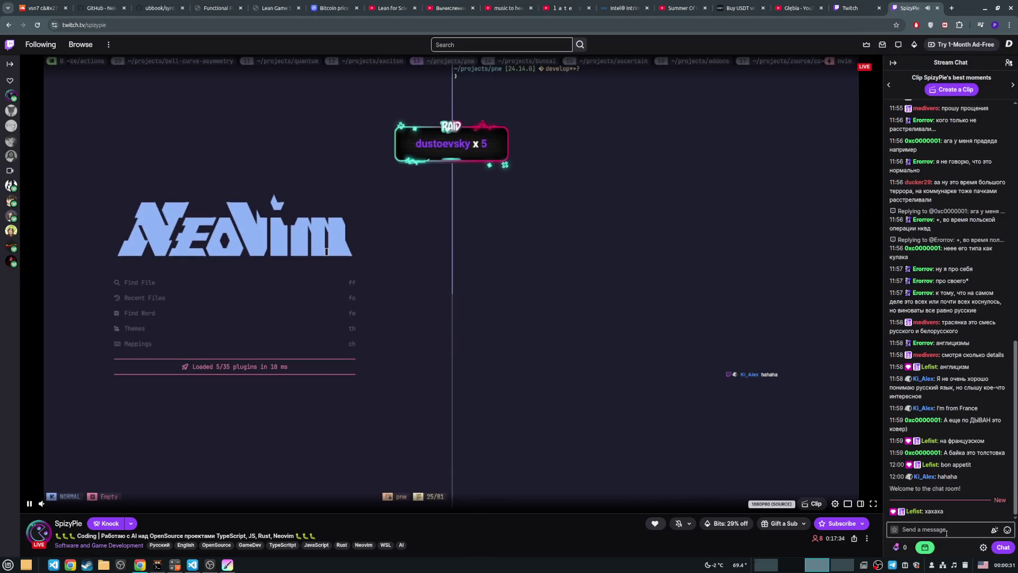
left_click(945, 529)
type("g")
key("BackSpace")
type("привет")
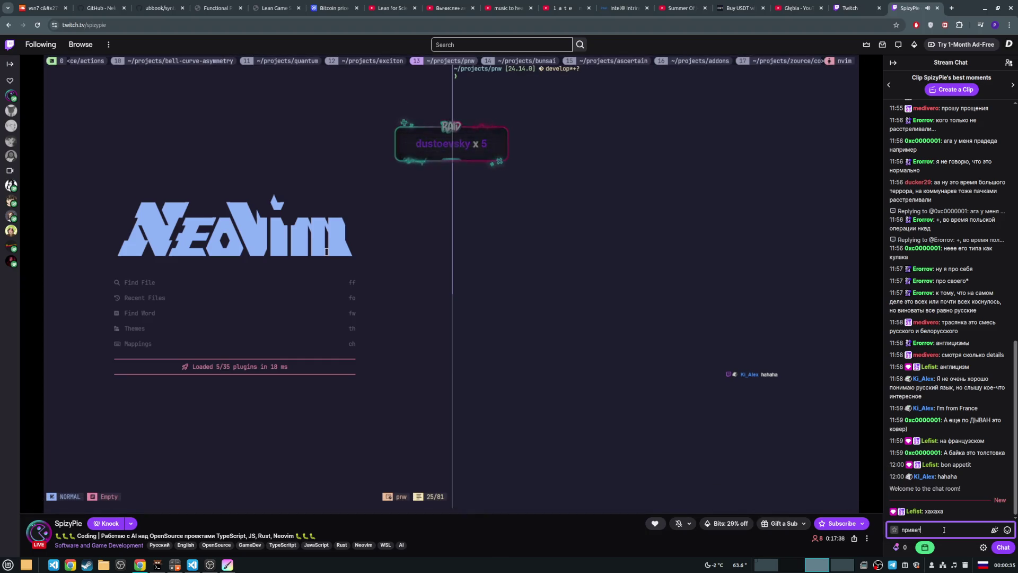
type(" (:")
key("Return")
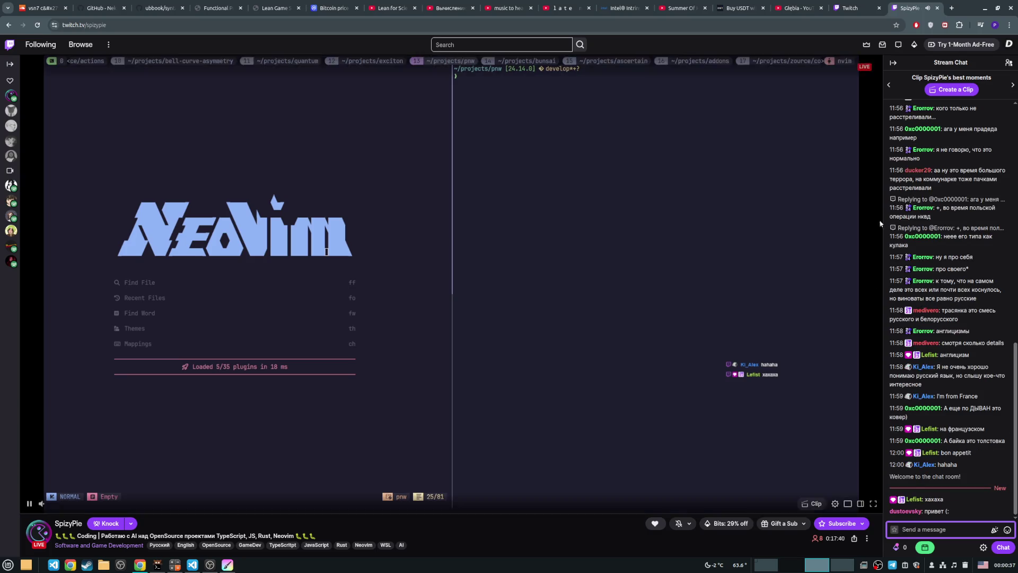
Step: Close the extra Twitch tab and reply 'да, про память и кэши' in chat
left_click(868, 7)
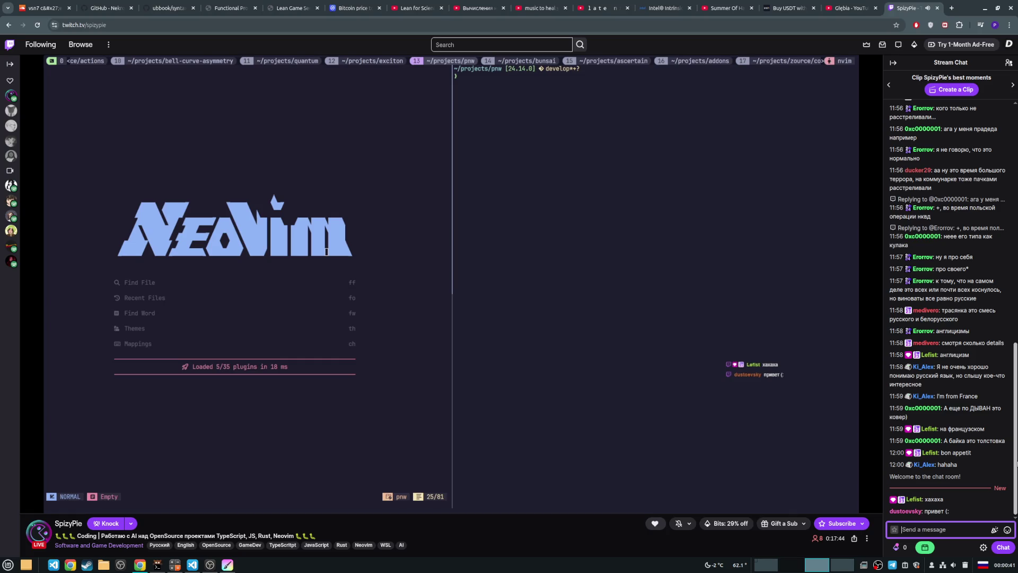
type("да")
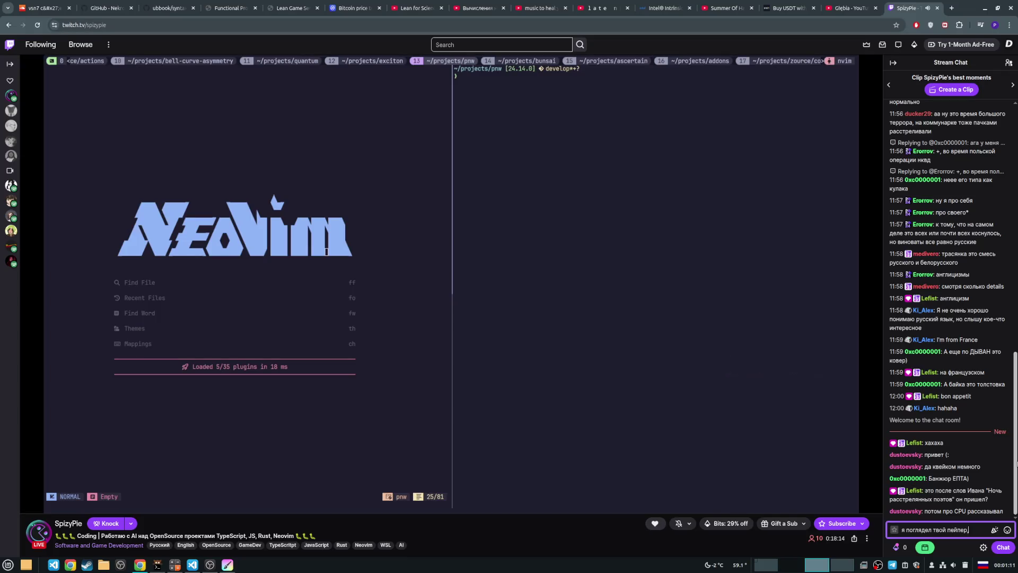
key("ctrl+a")
type("да, про память и кэши")
key("Return")
type("про")
Step: Send the mixed-language follow-up about DRAM, SRAM and other memory types
key("alt+shift")
type("R DRARAM")
key("alt+shift")
type("и про")
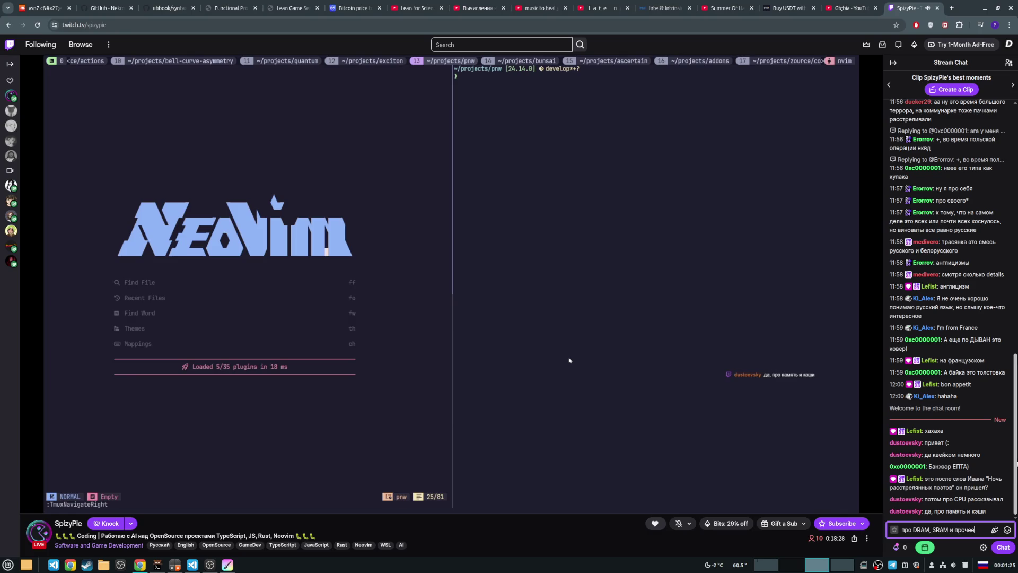
key("Return")
Step: Send the comment 'твое пейпер глянул - интересно' about the paper
key("alt+shift")
type("nd")
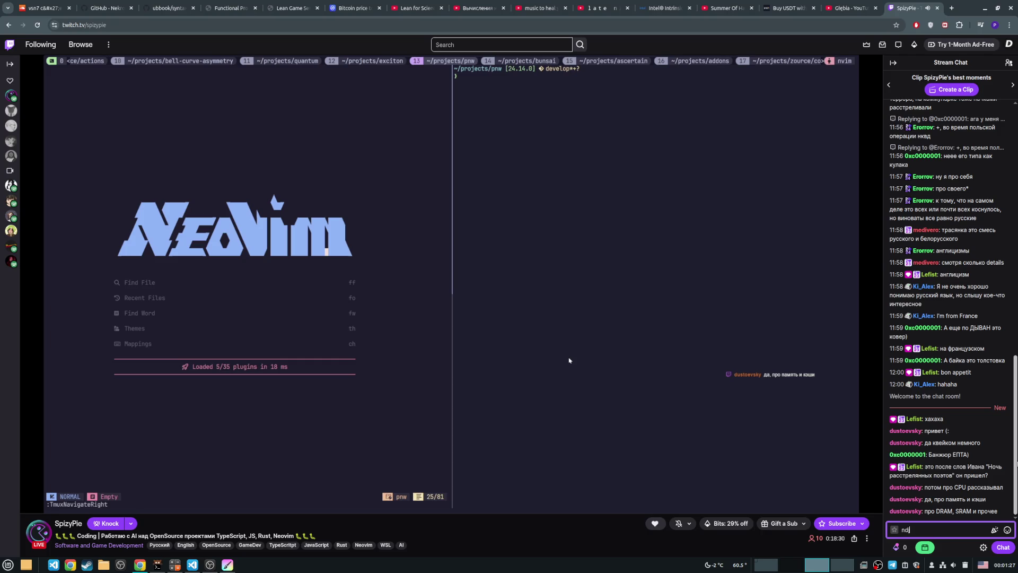
key("BackSpace")
key("alt+shift")
type("твое пейпер гля")
type("нул")
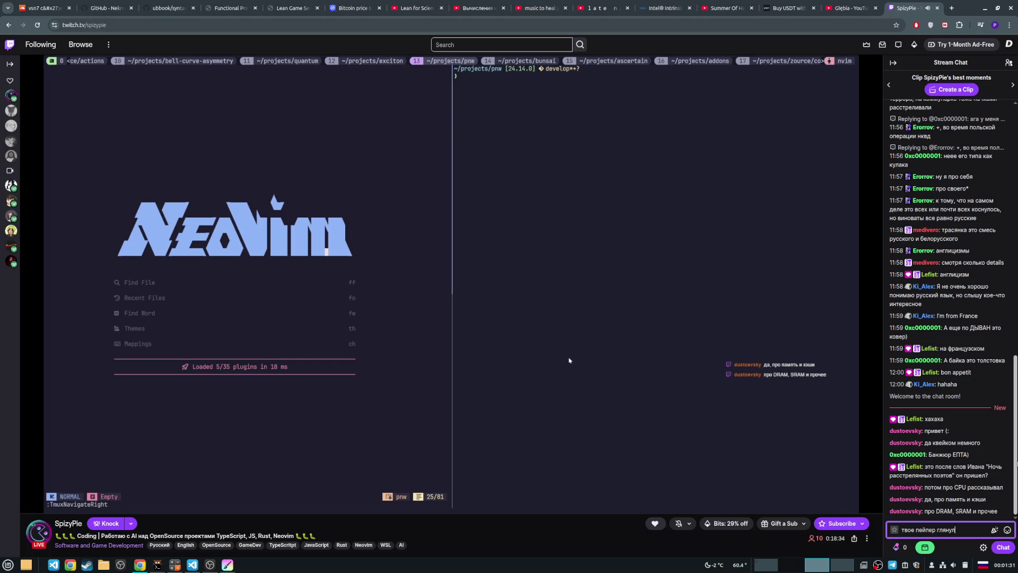
type(" - инт")
type("ересно")
key("Return")
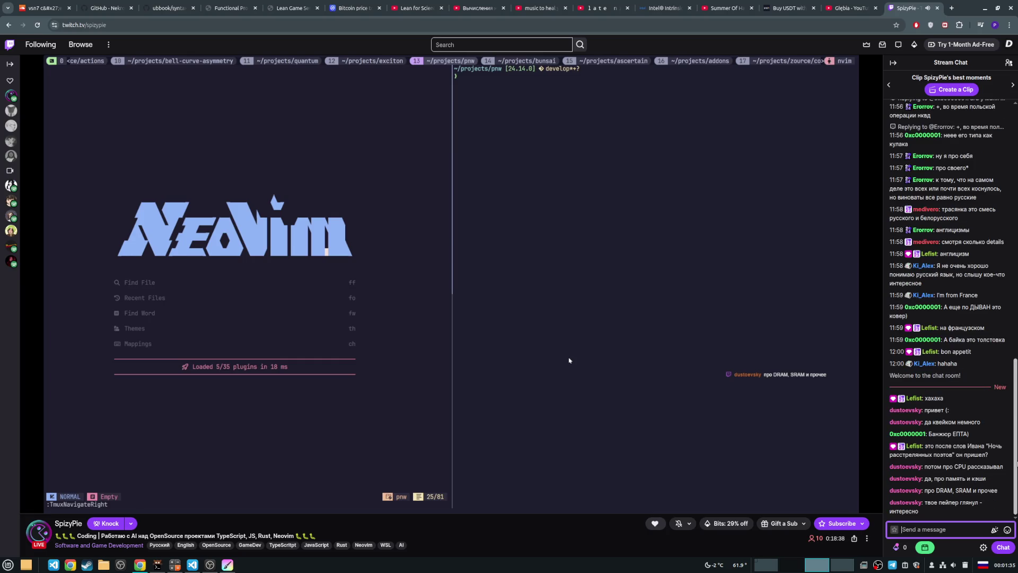
Step: Send the chat message 'ну я мало что понимаю :)'
type("е")
type("ка")
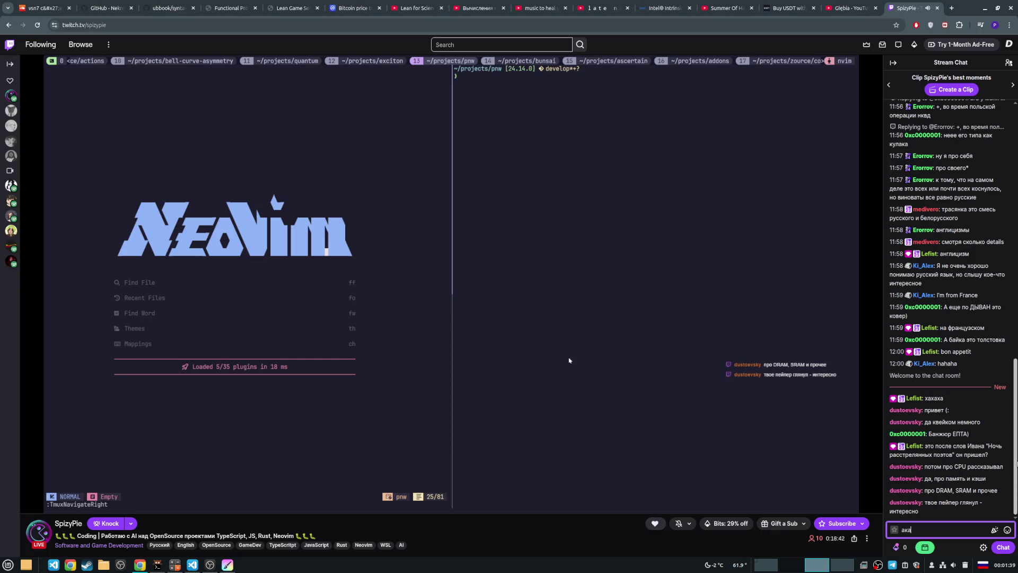
key("BackSpace")
key("BackSpace")
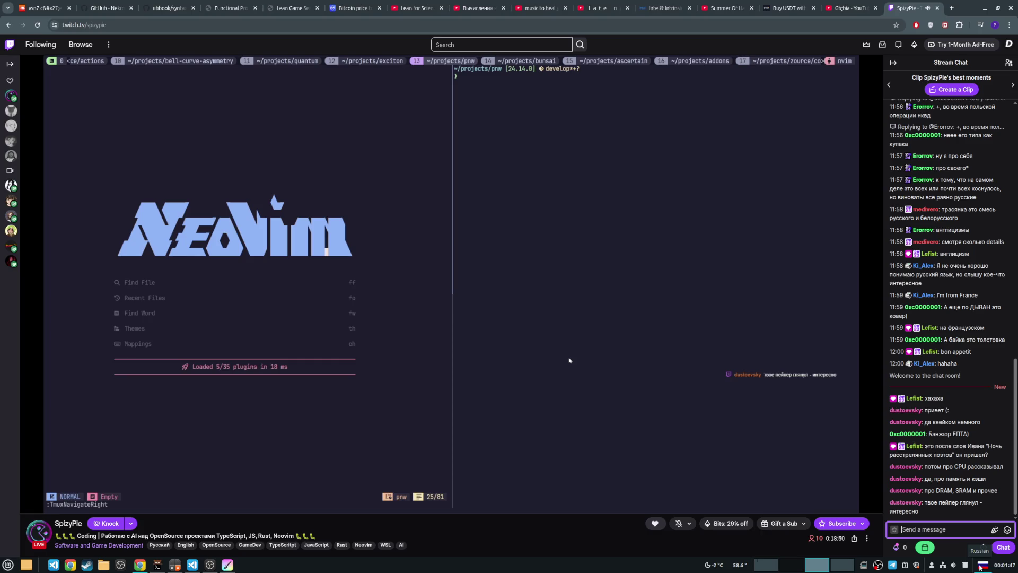
type("ну")
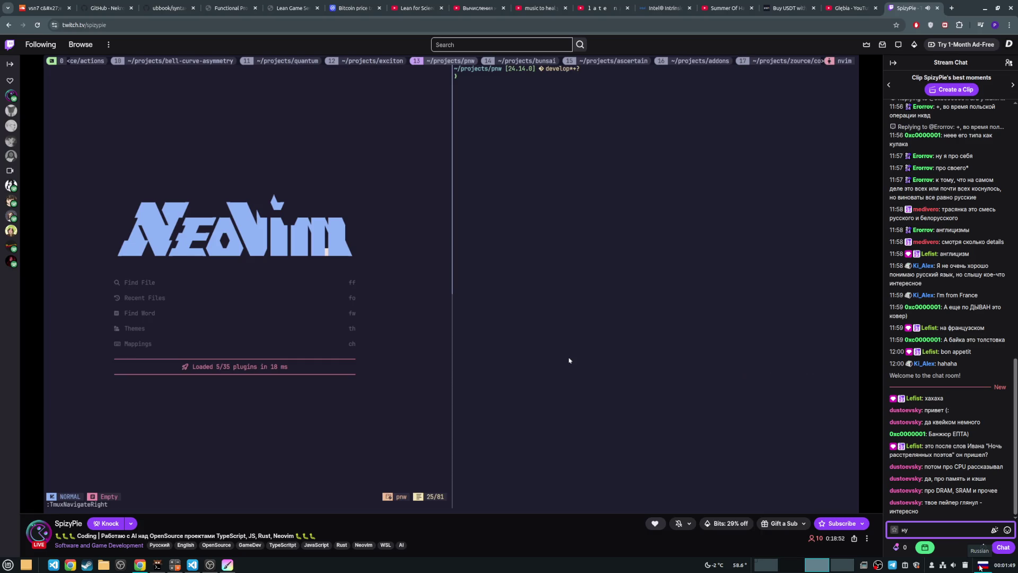
type(" я мало что понимаю")
key("alt+shift")
type(":)")
key("Return")
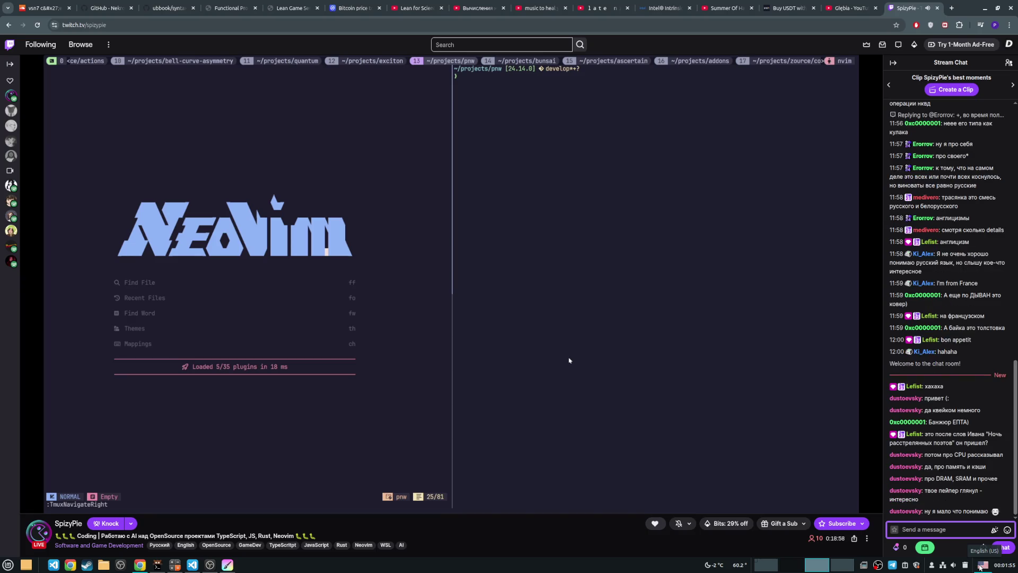
Step: Send 'но я понял, что ты там нарушение нер-ва Белла нашел, это я понял'
key("alt+shift")
type("но я ")
type("понял")
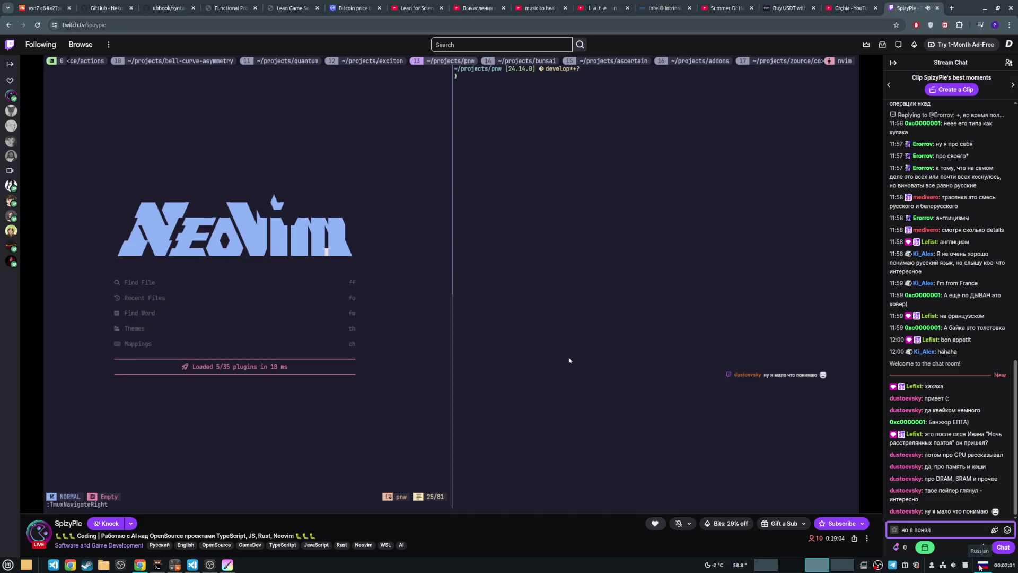
type(", что ты там нару")
type("шен")
type("ие нер-ва")
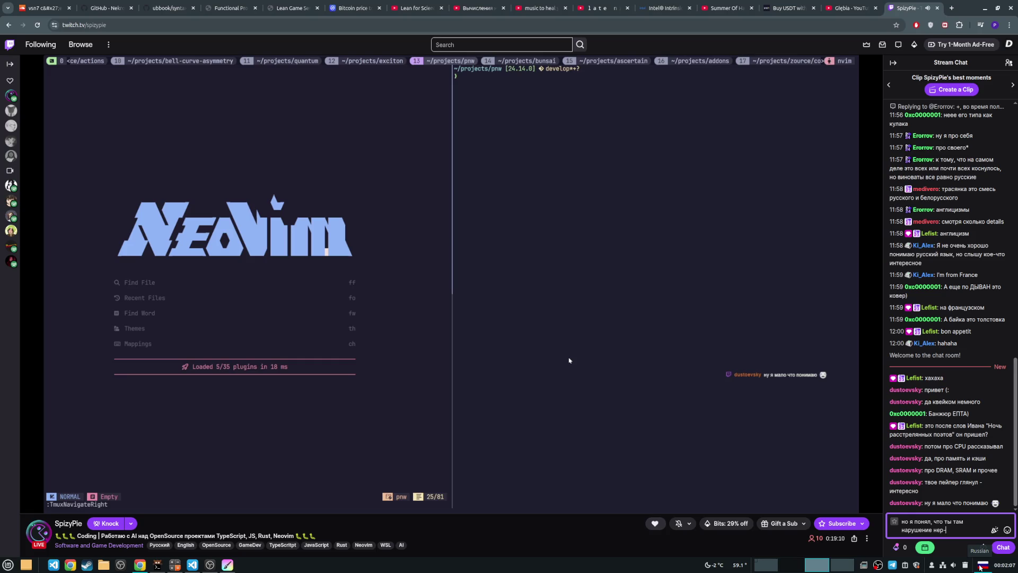
type(" Белла нашел")
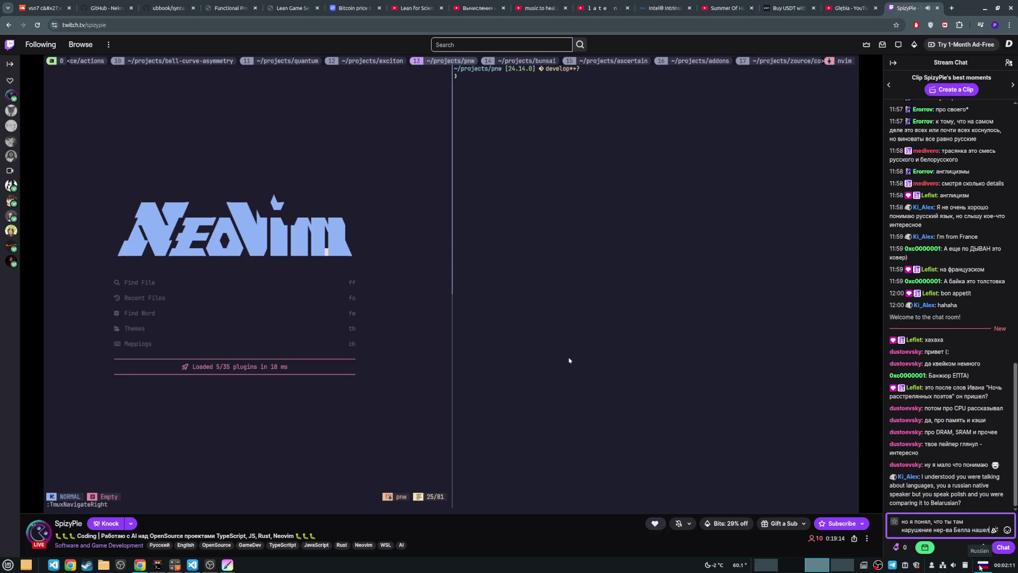
type(", это я по")
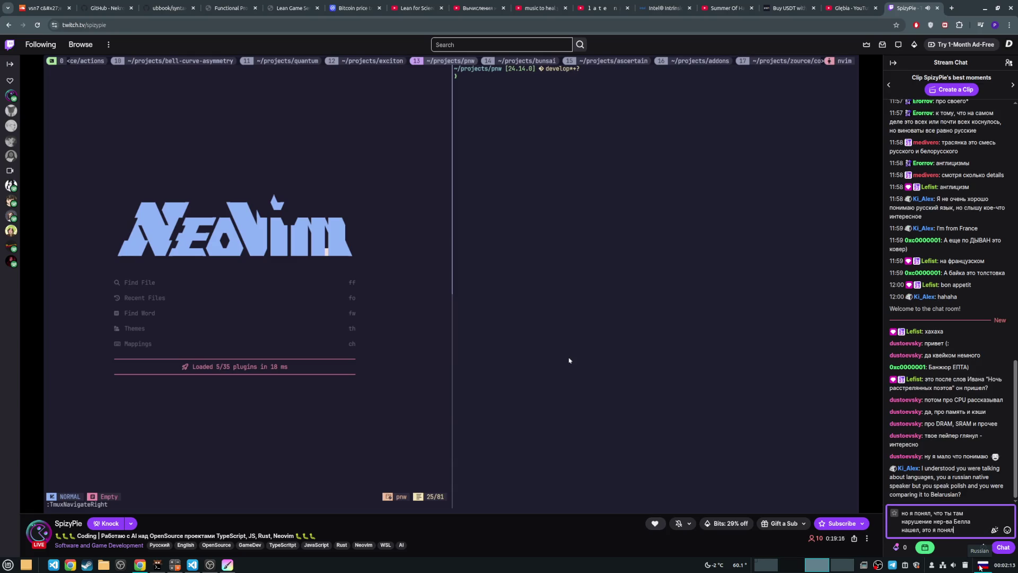
type("нял")
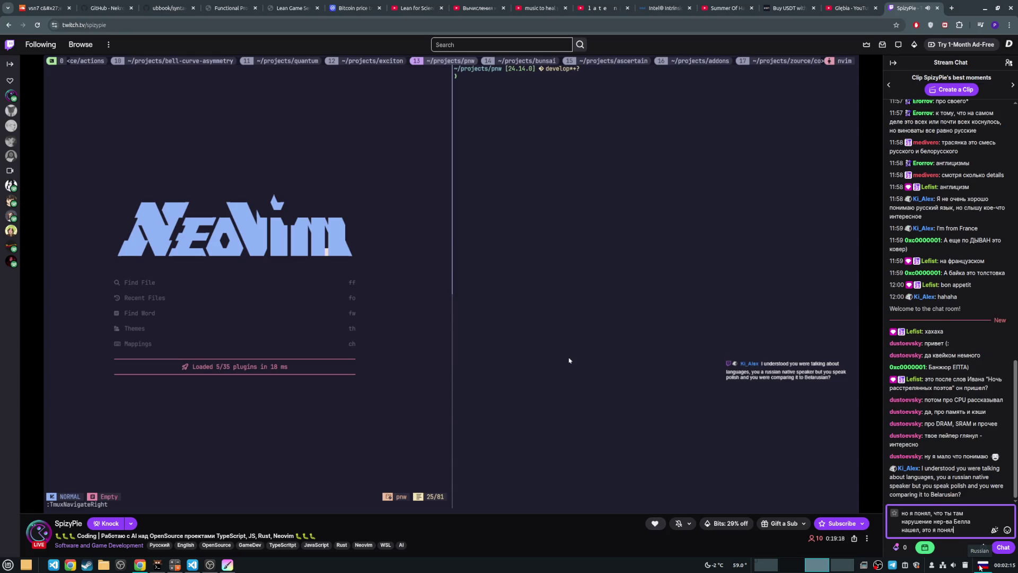
key("Return")
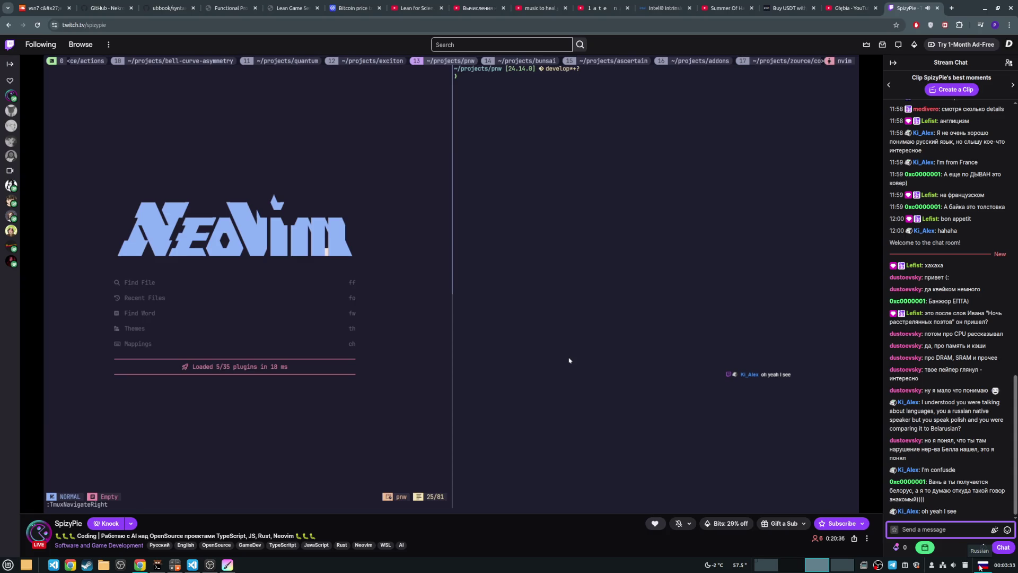
Step: Draft the unsent question asking how likely an error is, 'насколько вероятна ошибка'
type("но ты сам как ощуща")
key("BackSpace")
key("BackSpace")
key("BackSpace")
key("BackSpace")
type("думаешь")
key("BackSpace")
key("BackSpace")
type("ешь, насколько вероятна о")
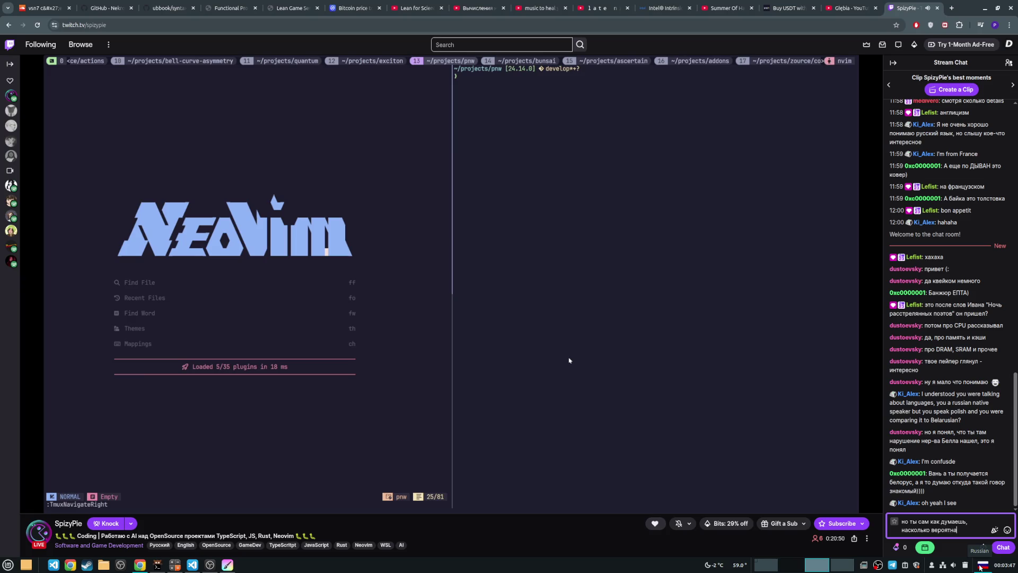
type("шибка в")
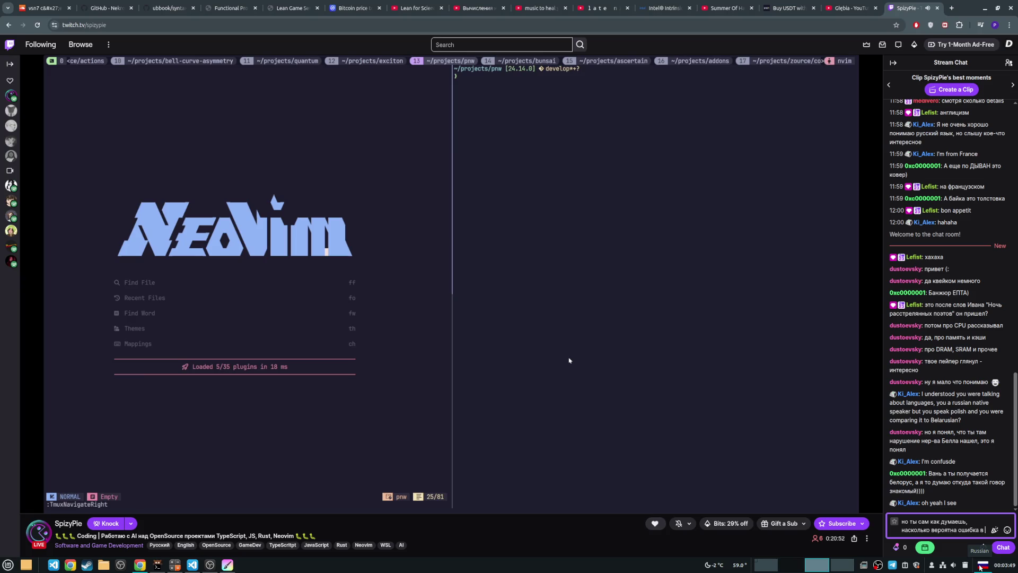